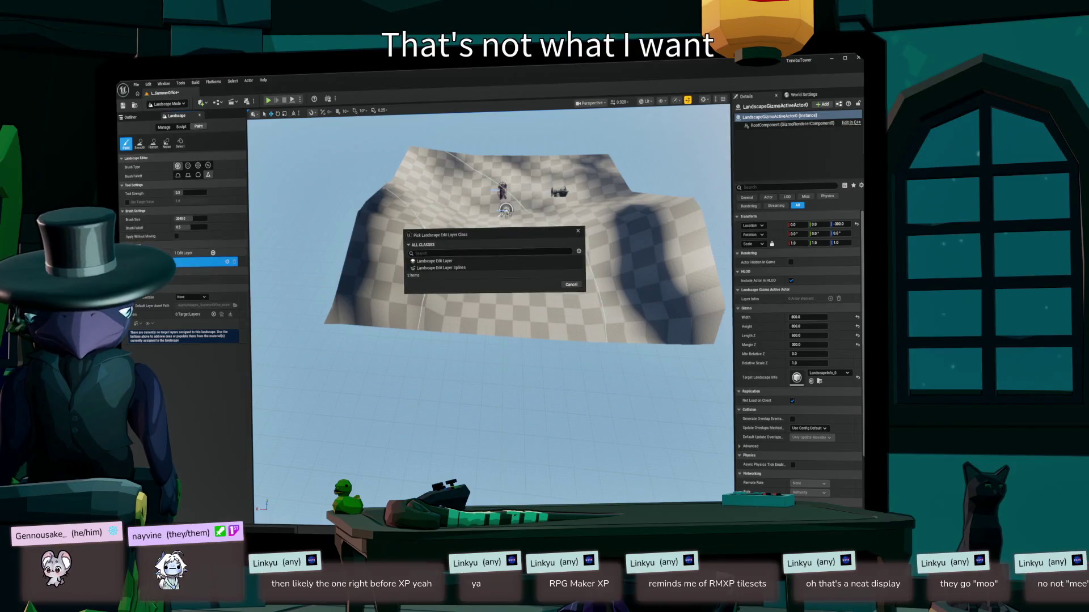
- Dismiss the edit-layer class picker, then select the existing edit layer Layer using Manage mode's Select tool
click(578, 231)
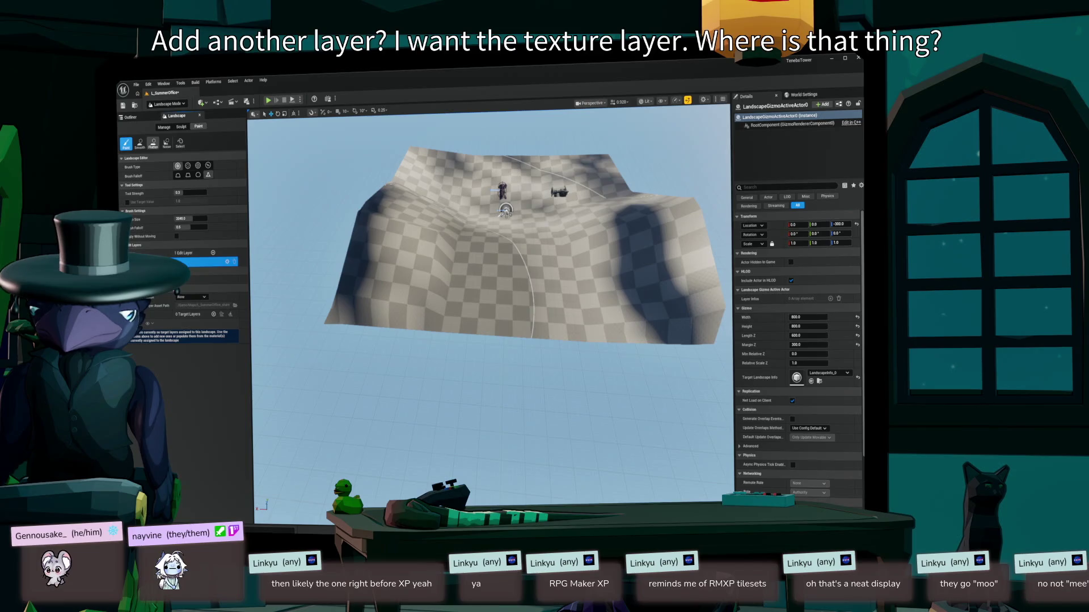
click(180, 126)
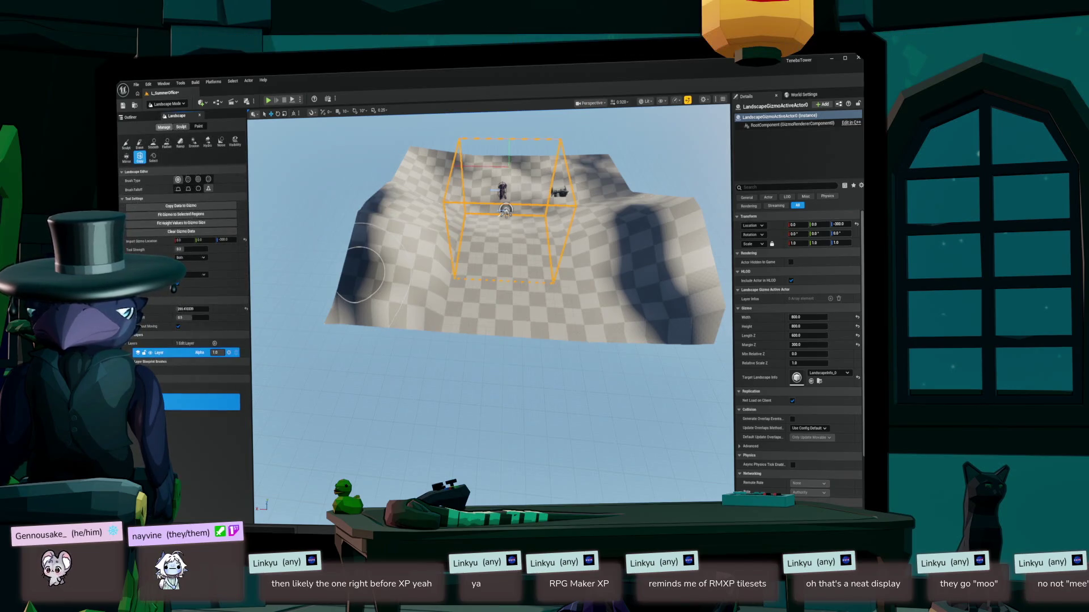
click(152, 157)
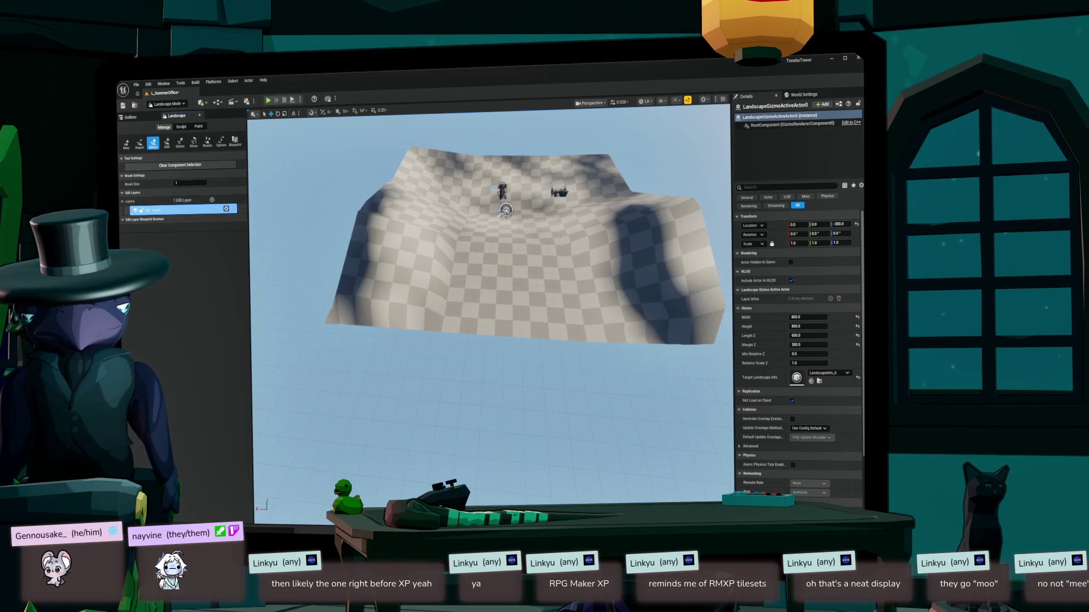
click(182, 209)
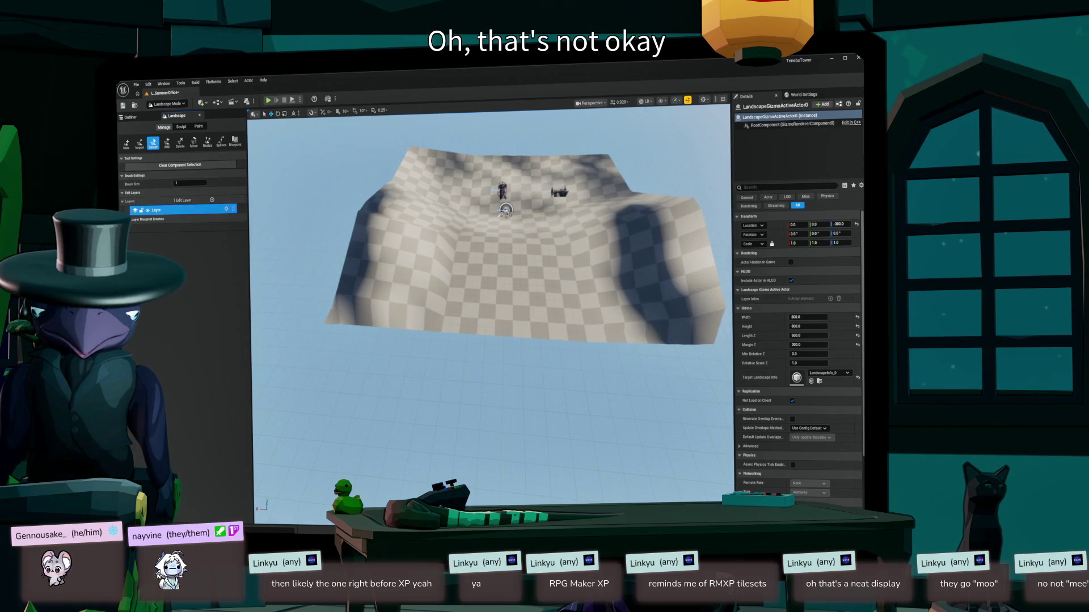
- Create a standard Landscape Edit Layer named Layer1, then select Layer and Layer1 in turn
click(212, 200)
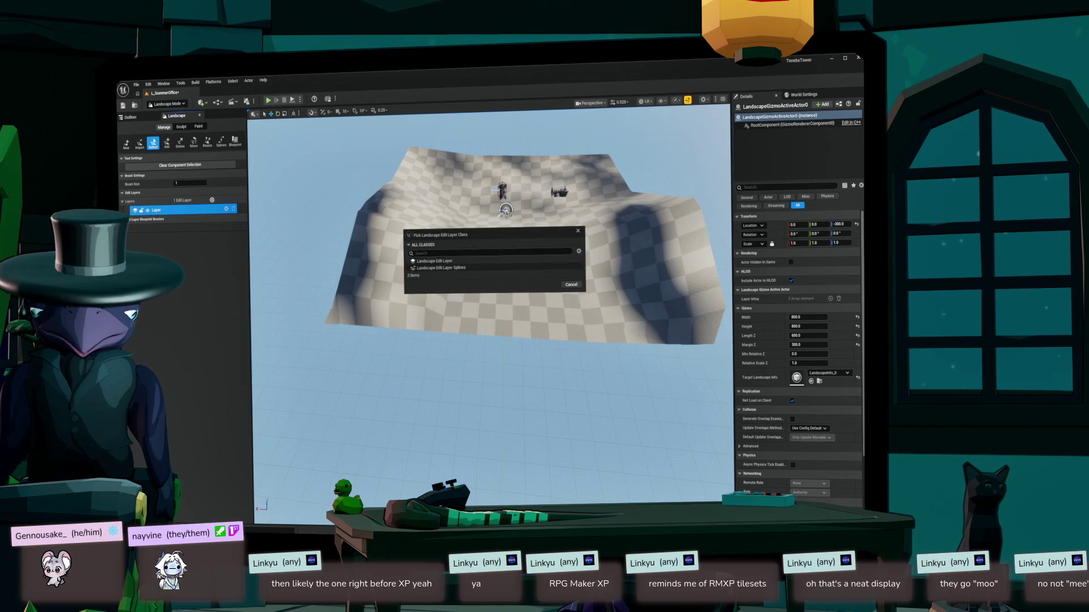
click(434, 261)
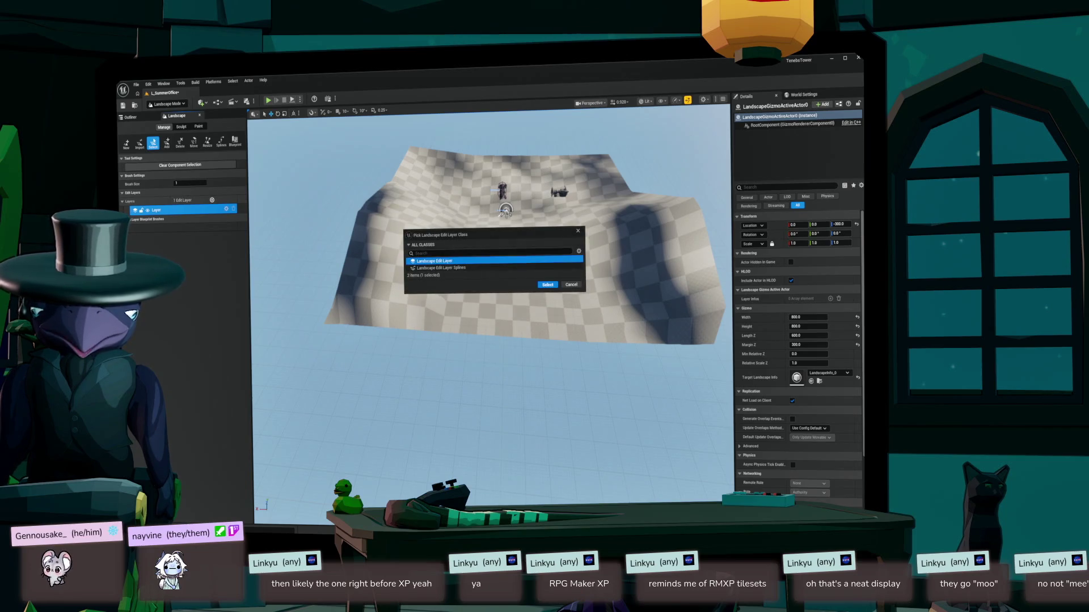
click(548, 285)
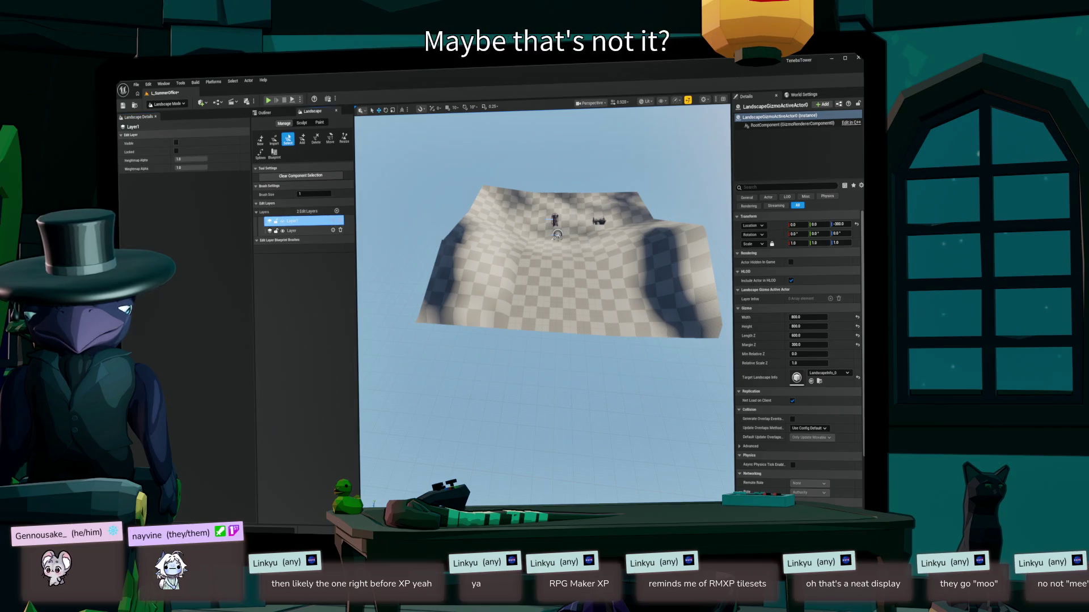
click(300, 230)
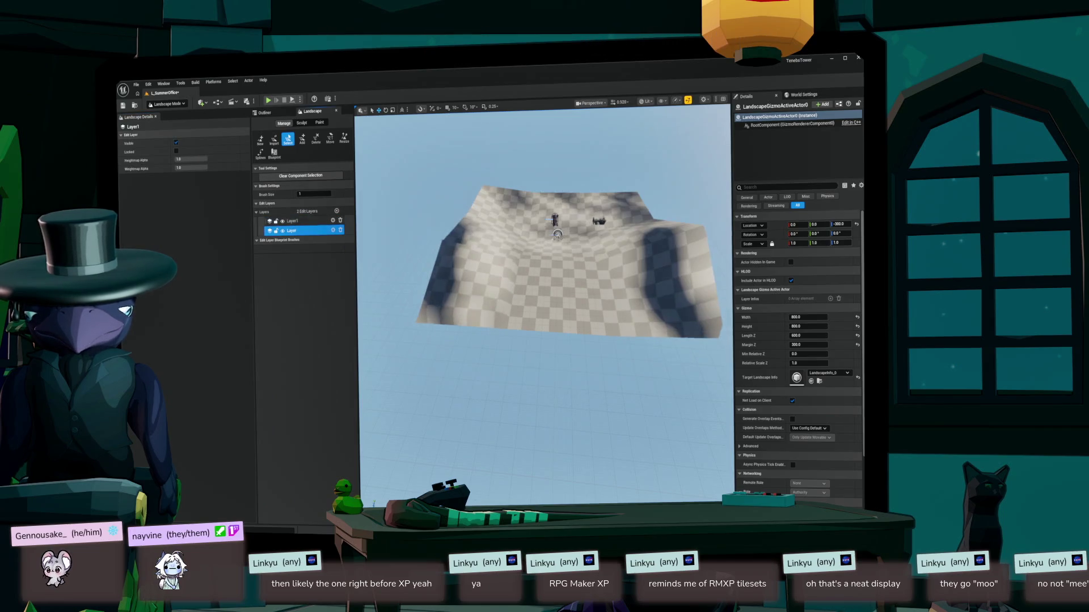
click(300, 220)
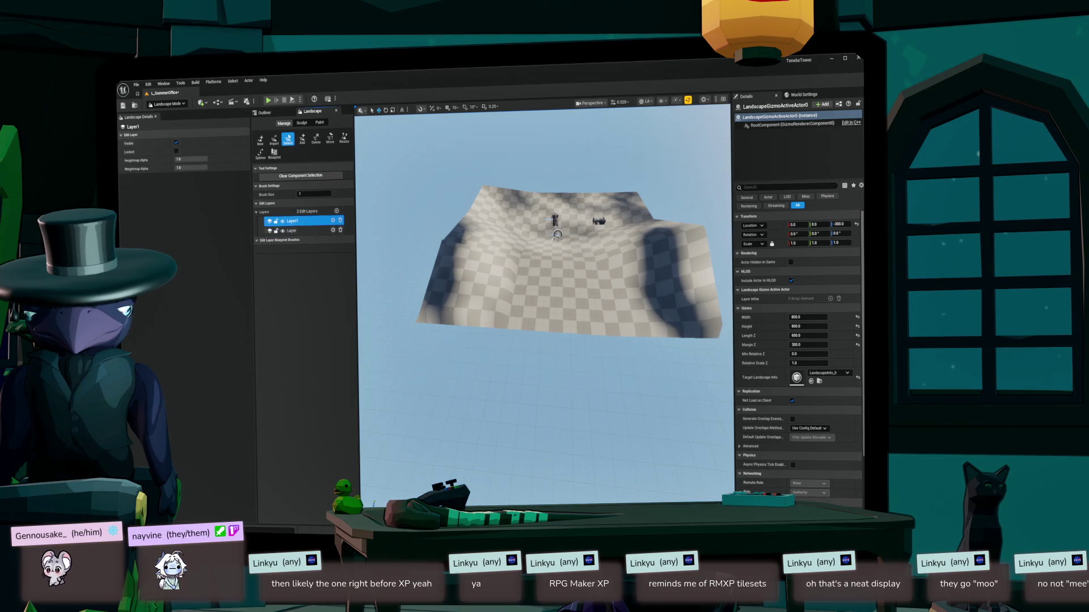
- Switch the landscape to Paint mode and check Layer_0's layer info choices
click(156, 116)
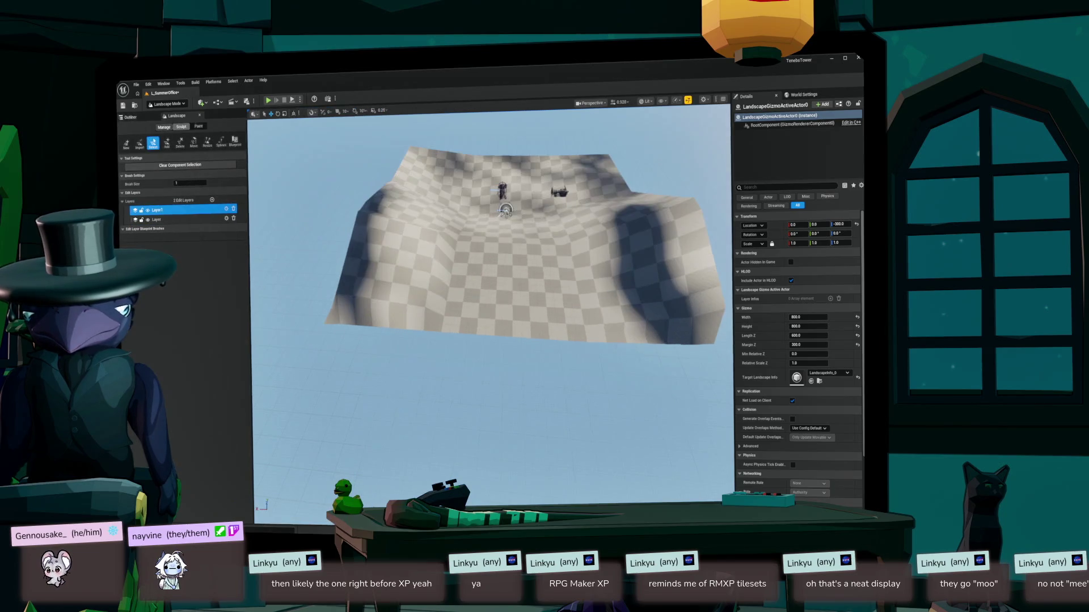
click(198, 126)
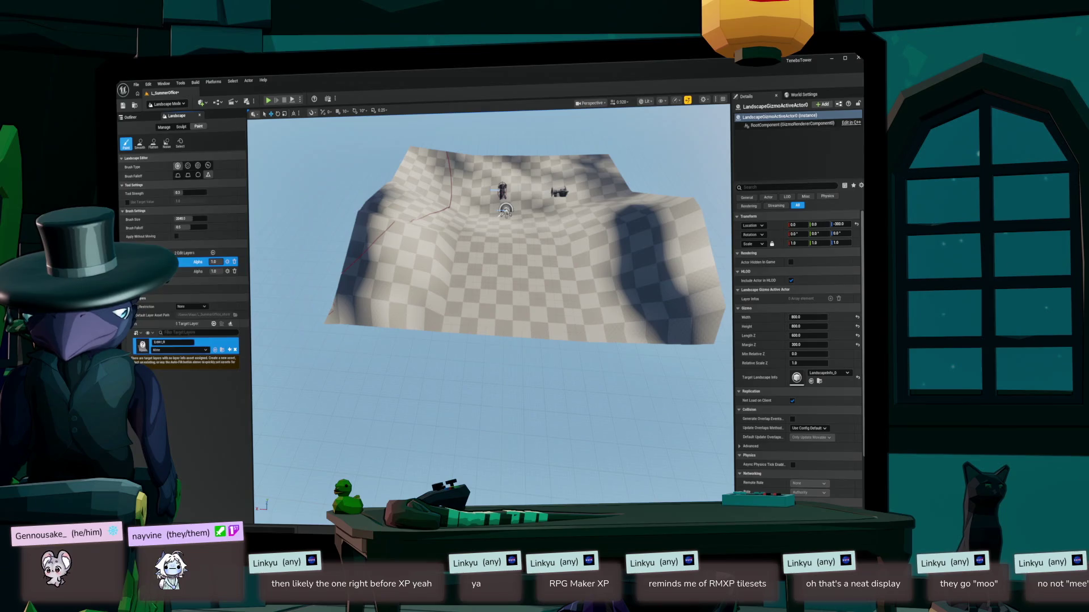
click(179, 350)
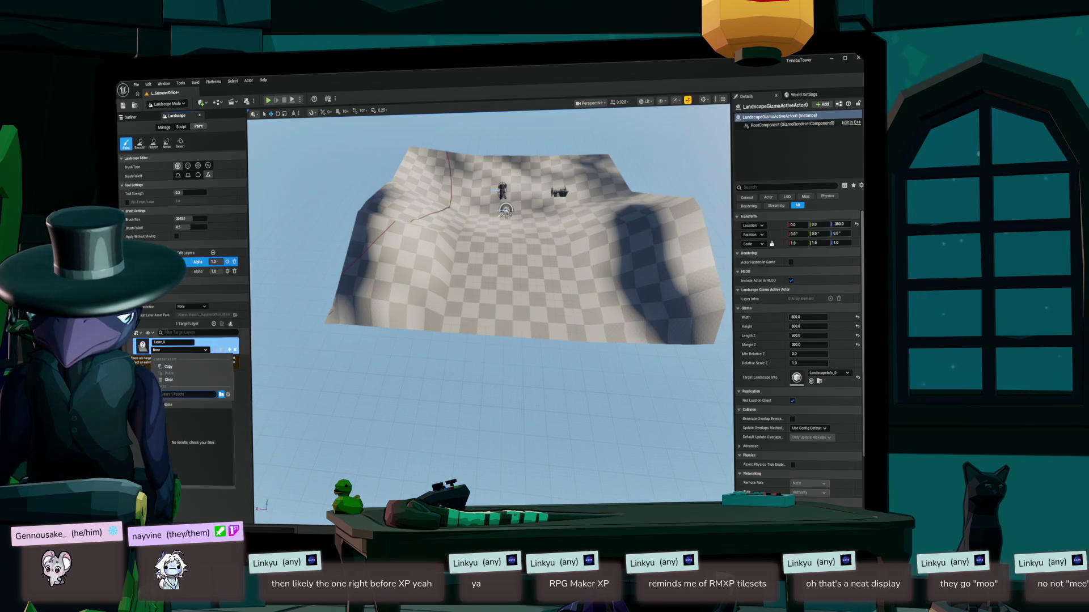
key(Escape)
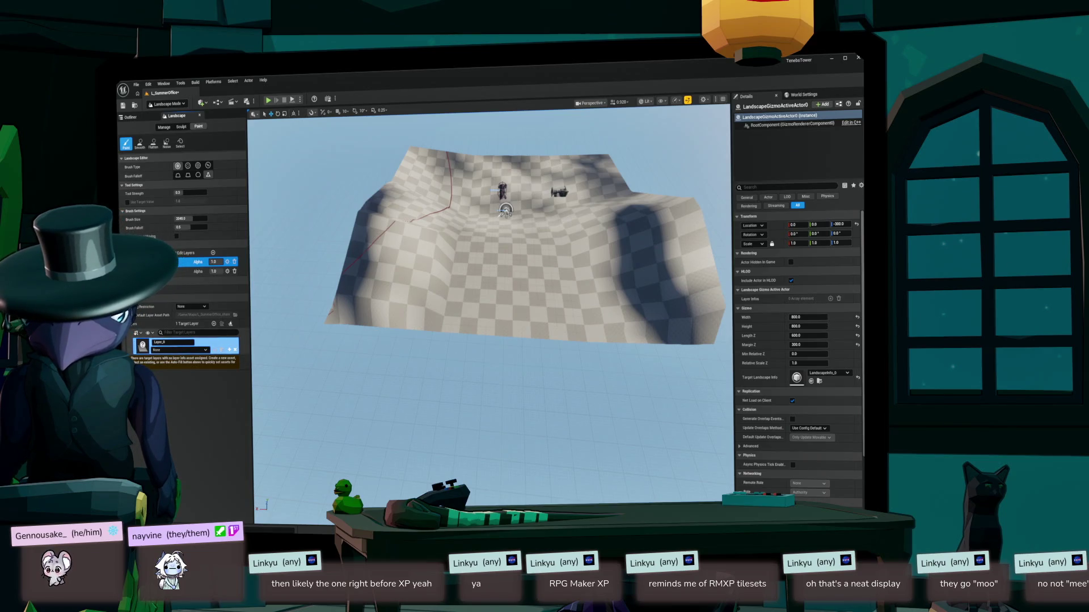
- Create a new layer info for Layer_0 and save it as Layer_0_LayerInfo
click(229, 350)
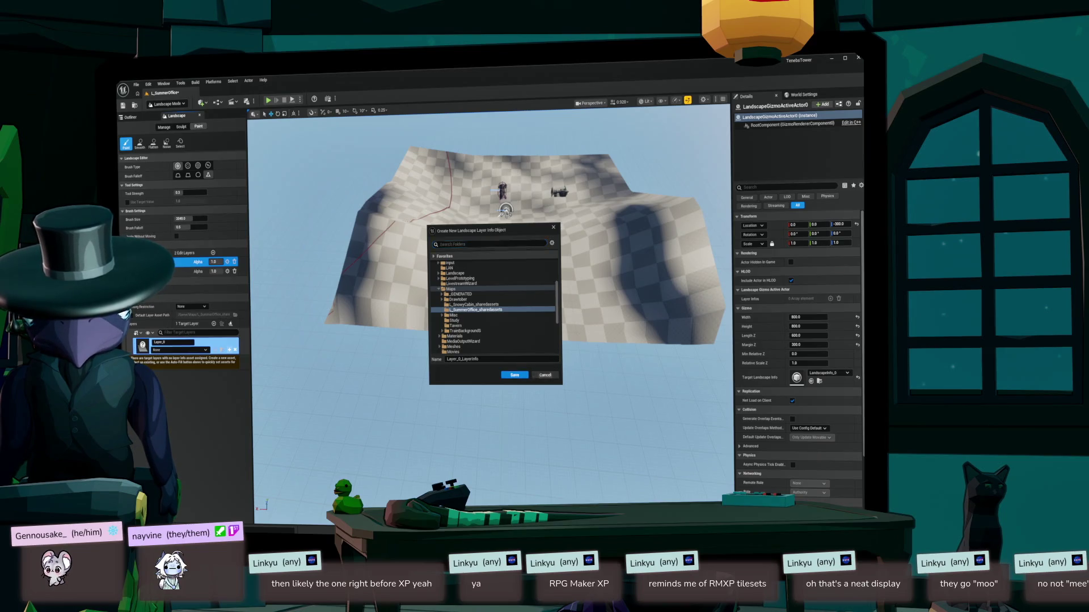
key(Return)
click(182, 350)
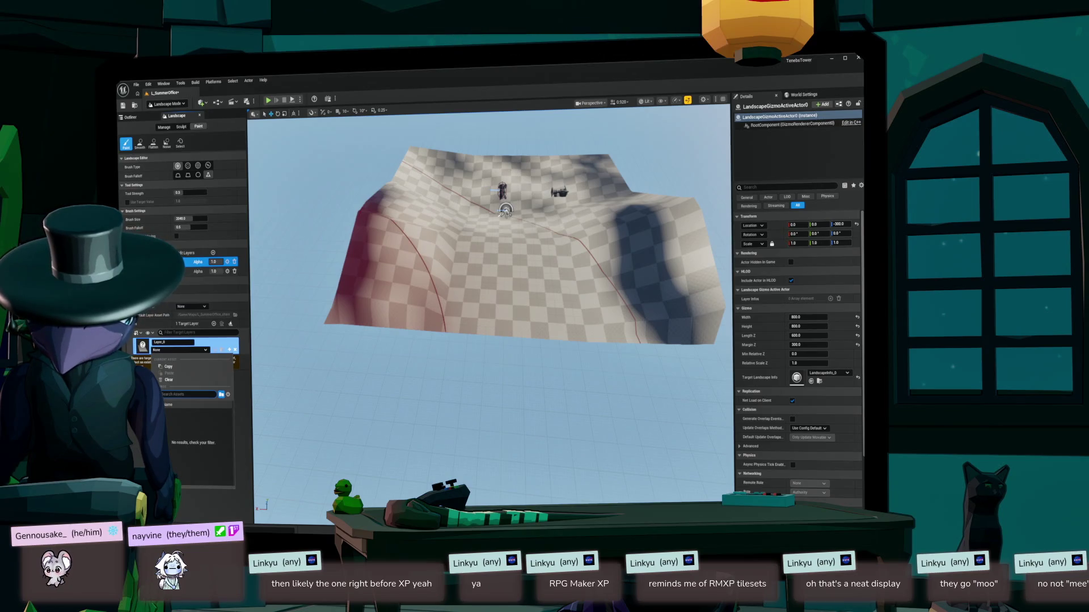
key(Escape)
click(228, 350)
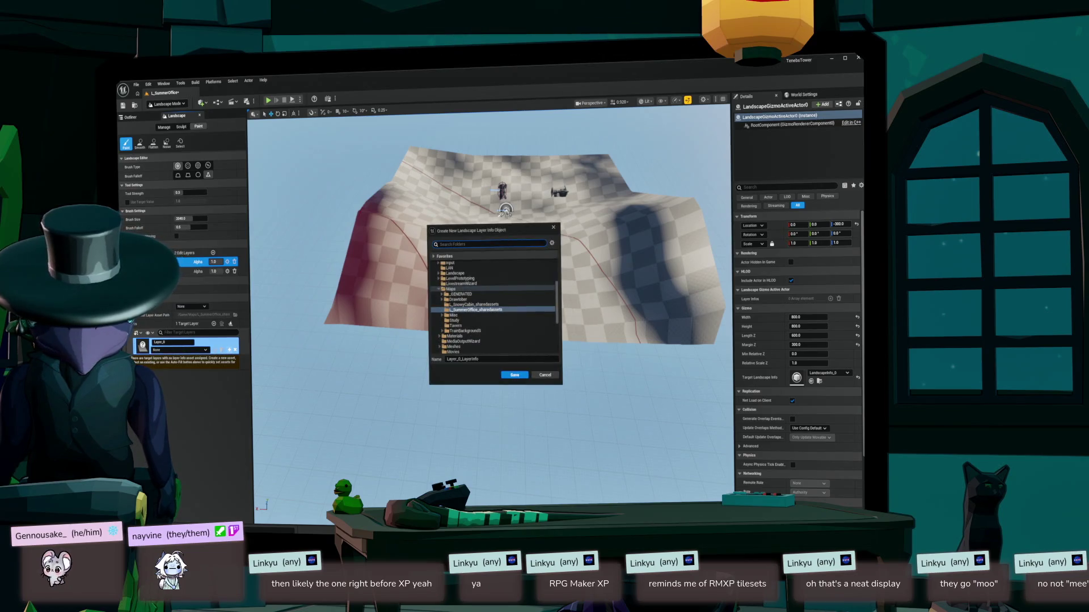
click(514, 375)
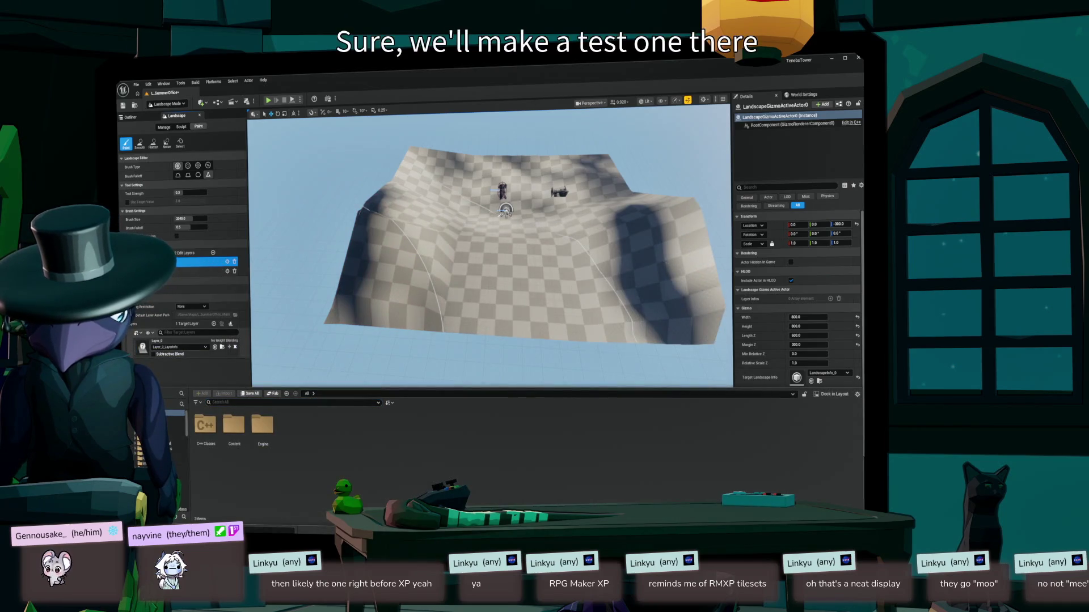
- Hide the Content Drawer, recheck Layer_0's layer info, and switch to the 'unreal landscape paint layers' search
key(ctrl+space)
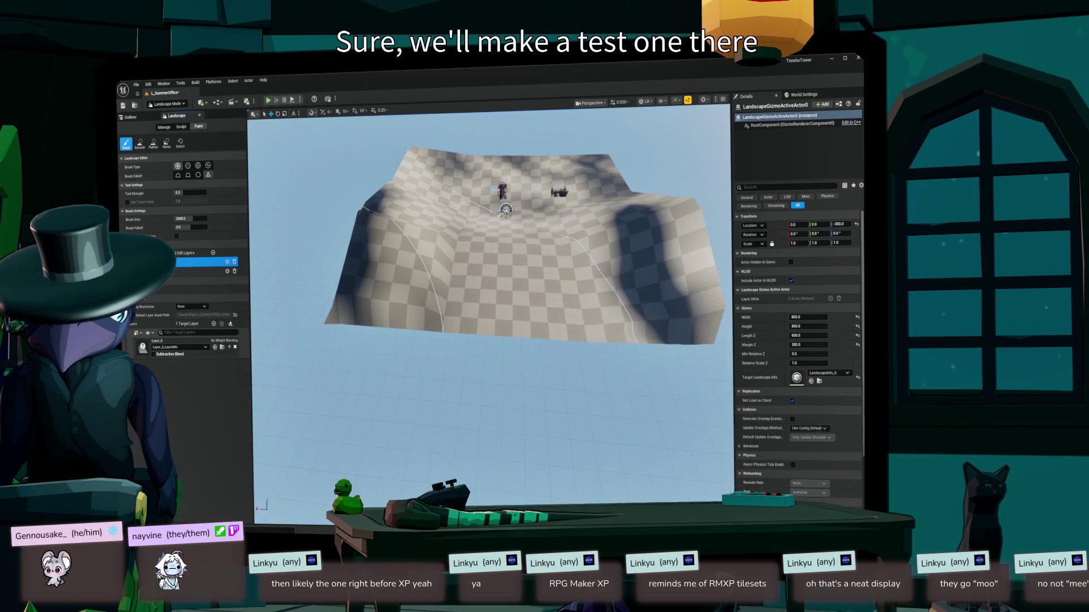
click(181, 347)
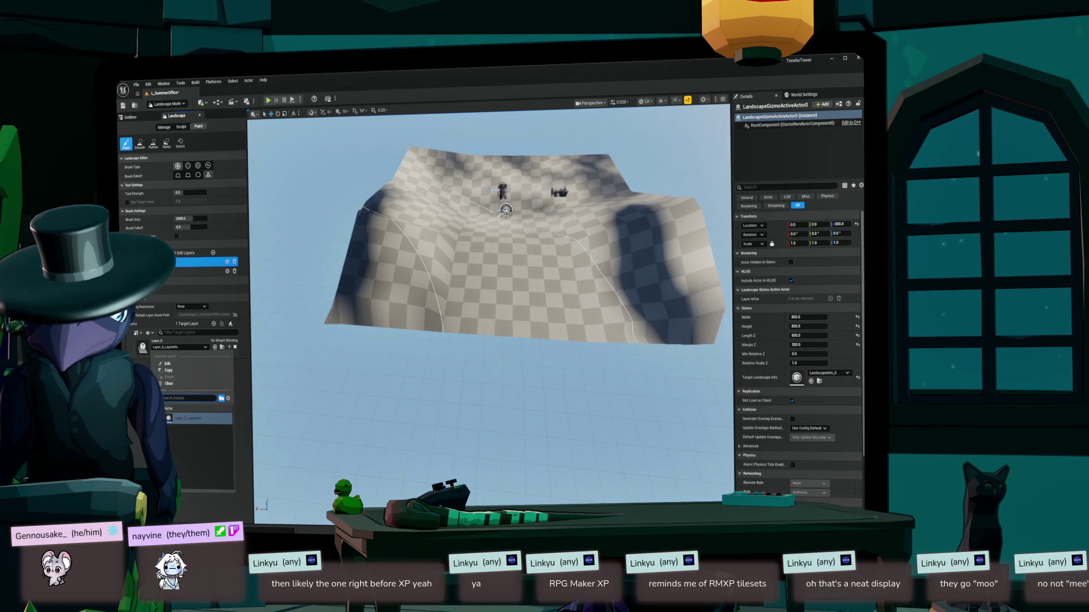
key(Escape)
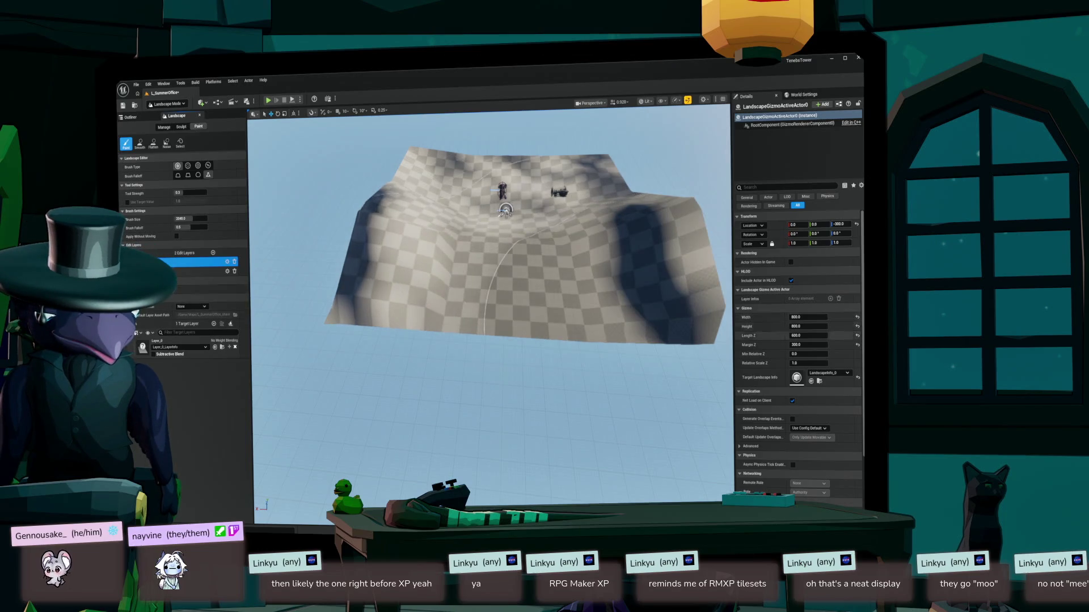
scroll(798, 357, down, 5)
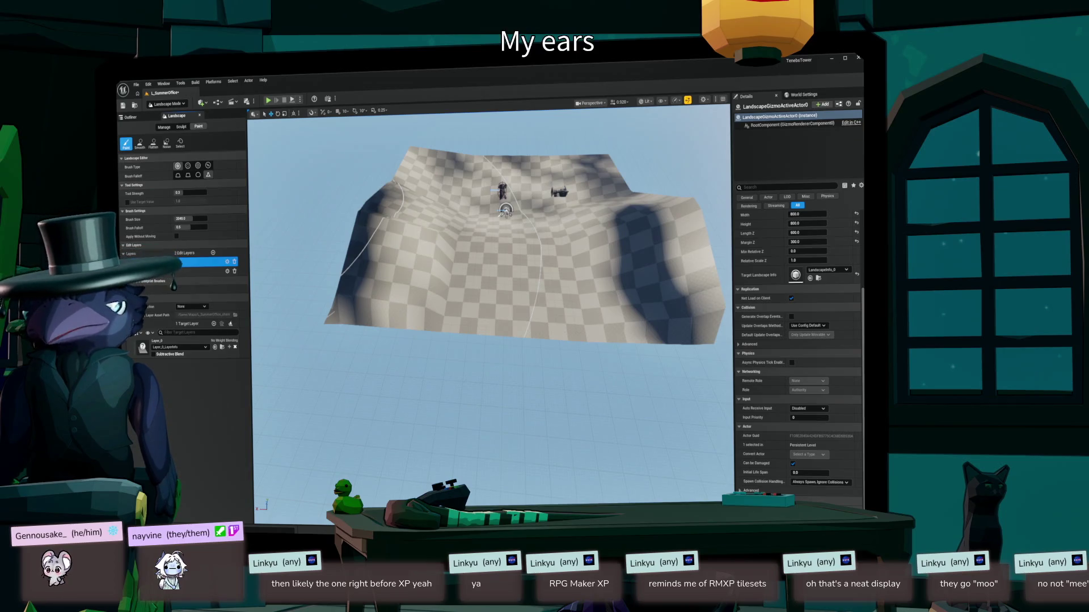
key(alt+Tab)
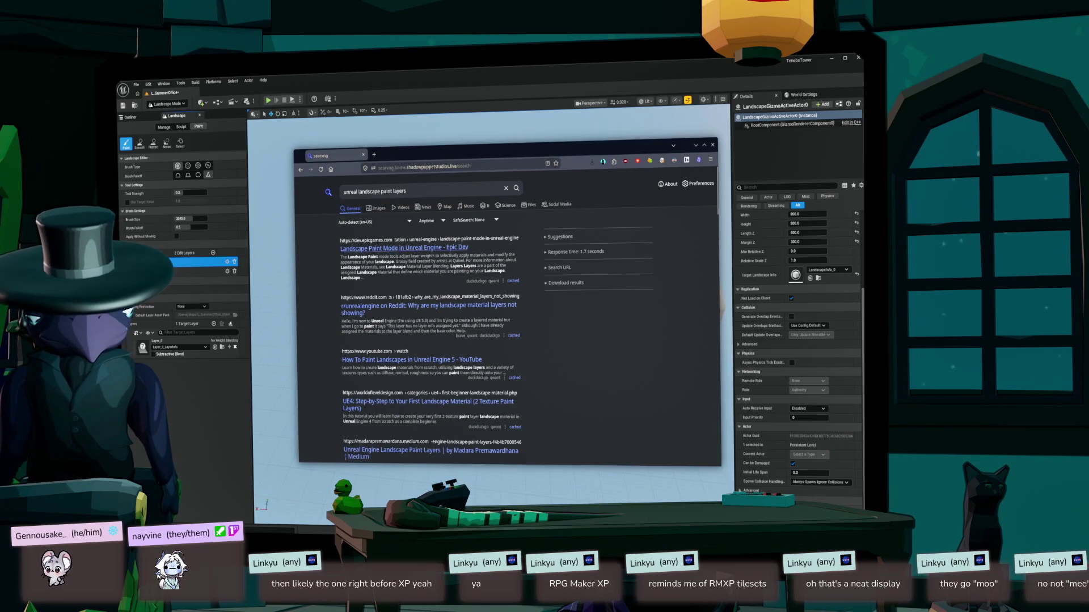
- Read Epic's Landscape Paint Mode docs down to Layer Info Objects, then return to Unreal
click(400, 247)
scroll(511, 317, down, 10)
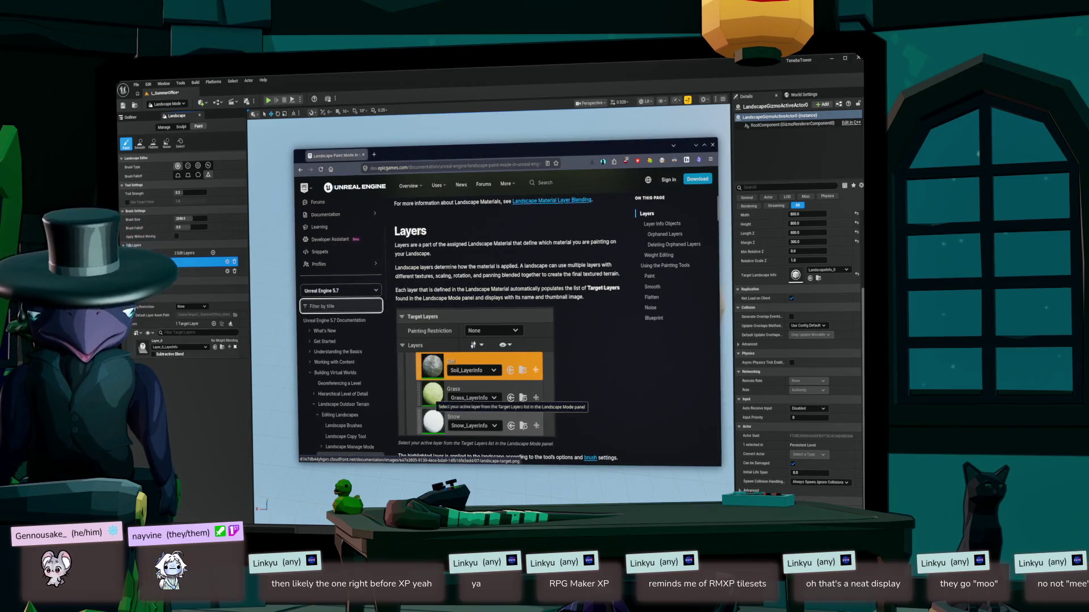
scroll(510, 340, down, 3)
scroll(511, 340, down, 3)
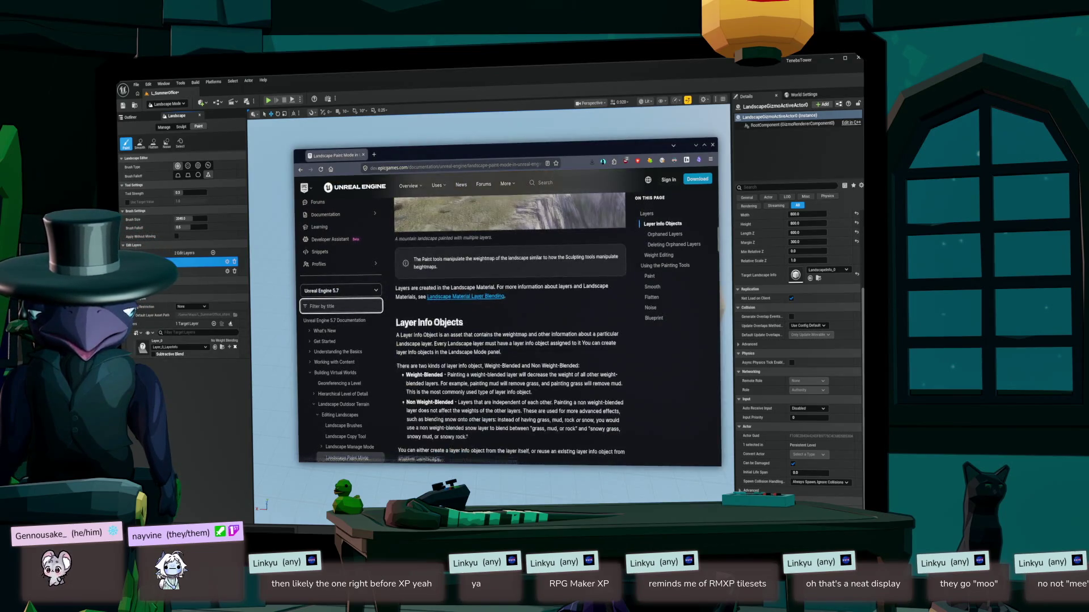
click(180, 347)
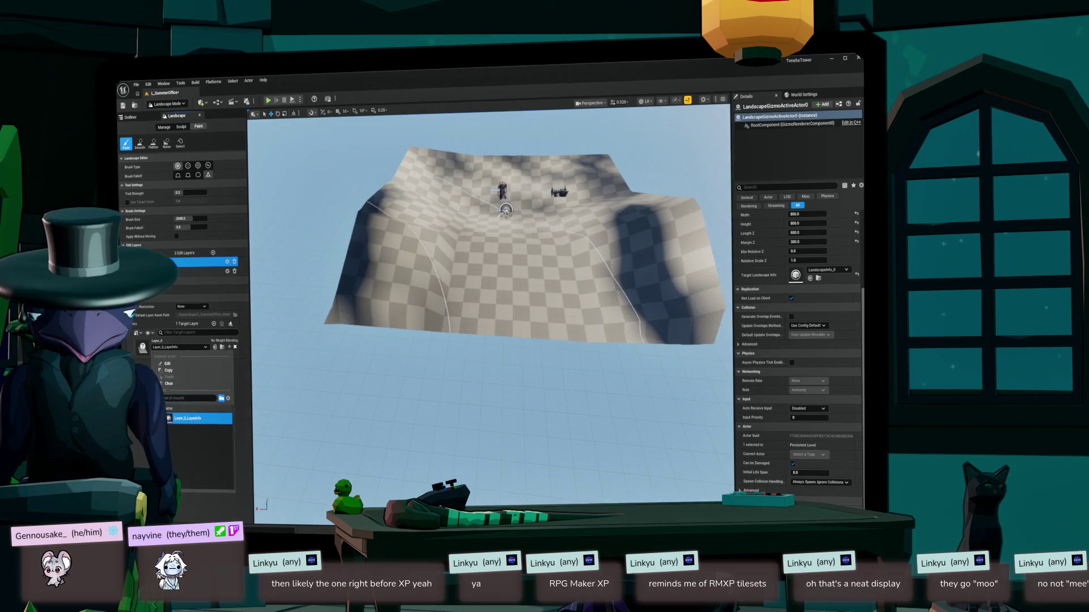
click(187, 419)
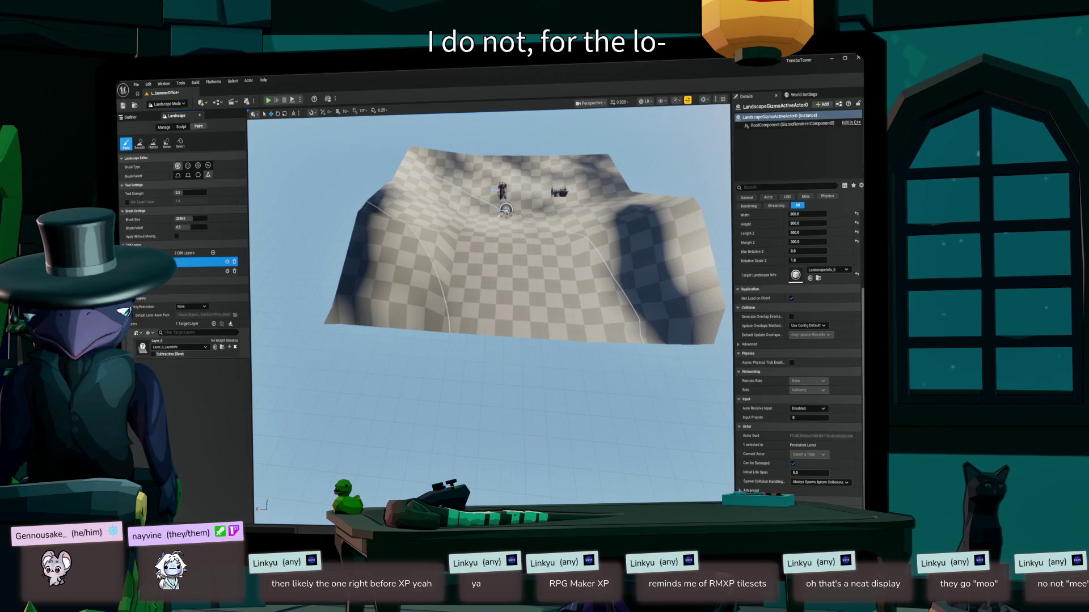
double_click(181, 344)
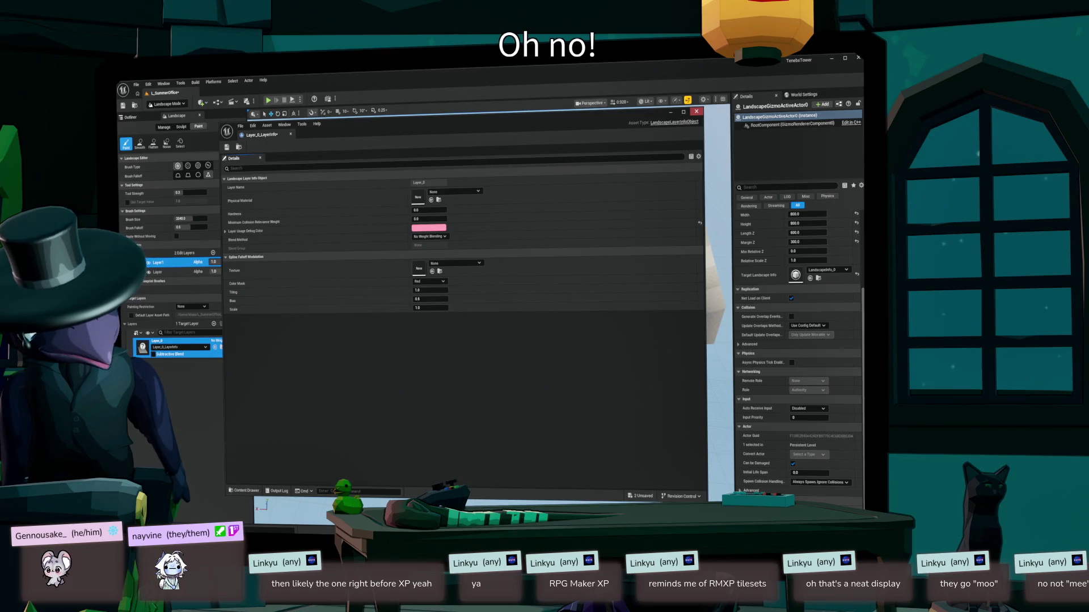
click(696, 111)
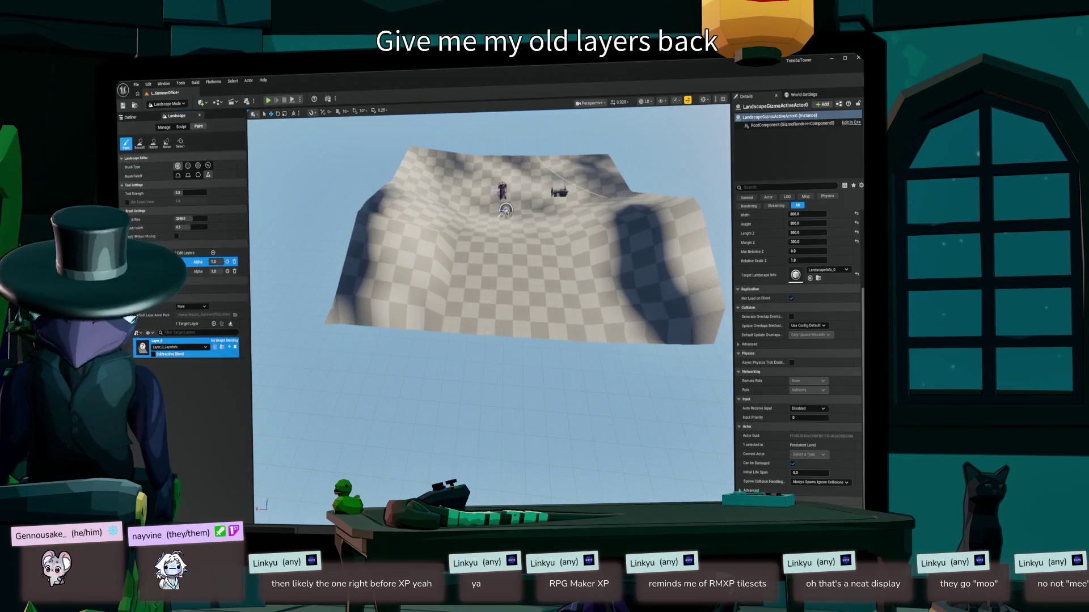
- Browse the Content Drawer to the Landscape Materials folder and open M_AmaYama_Landscape
key(ctrl+space)
key(Escape)
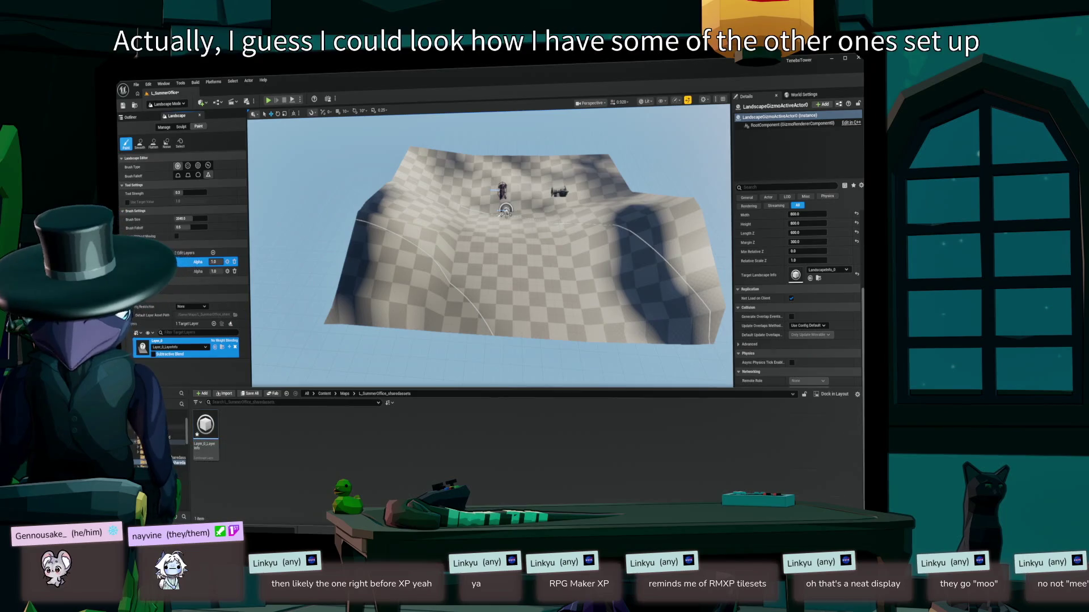
click(179, 457)
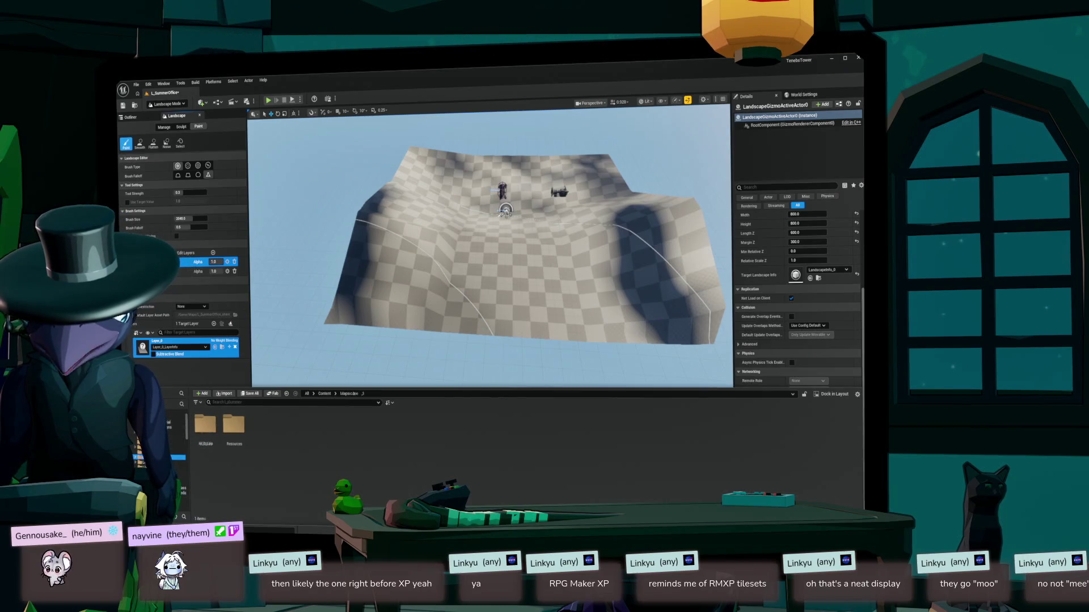
double_click(234, 428)
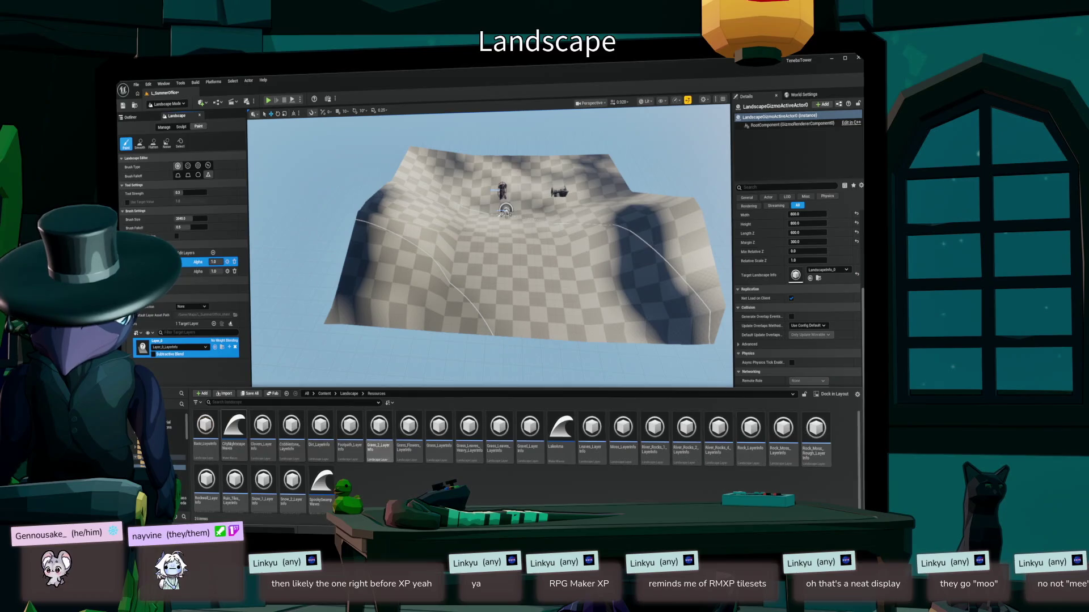
click(328, 393)
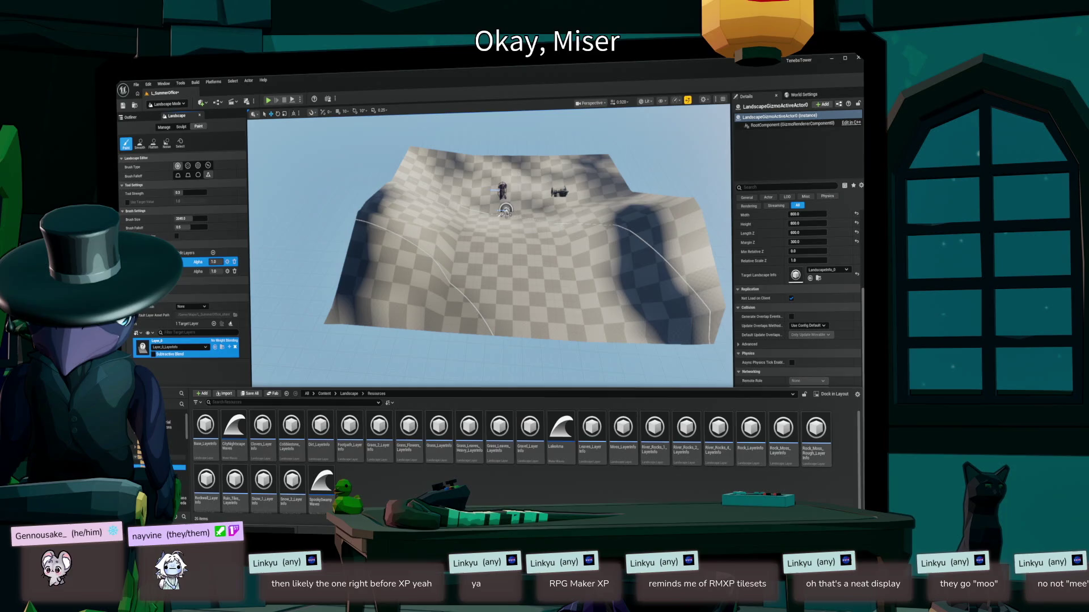
key(Return)
click(161, 462)
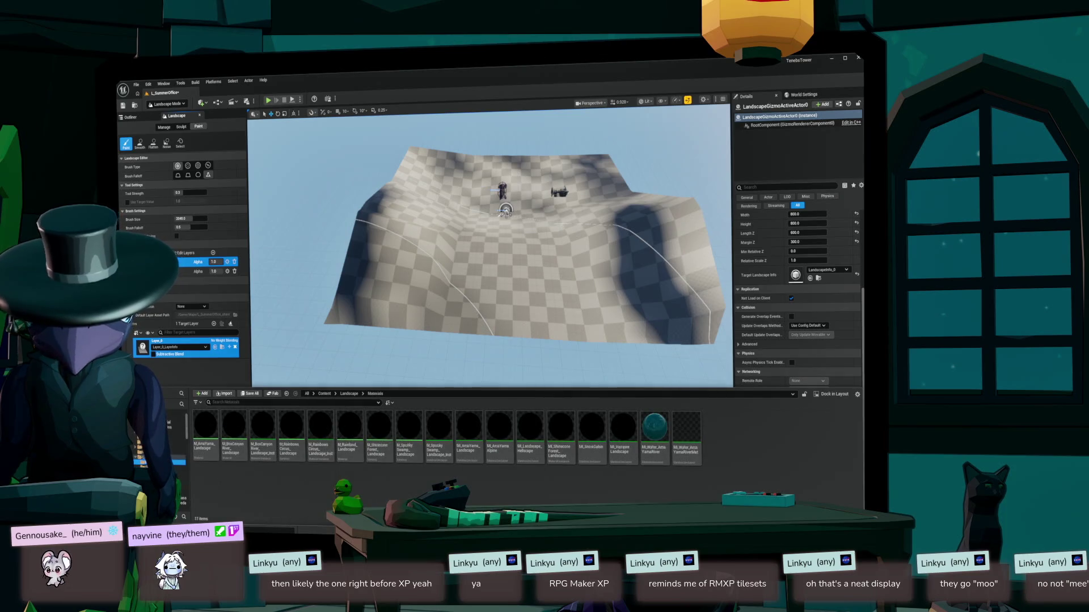
double_click(205, 427)
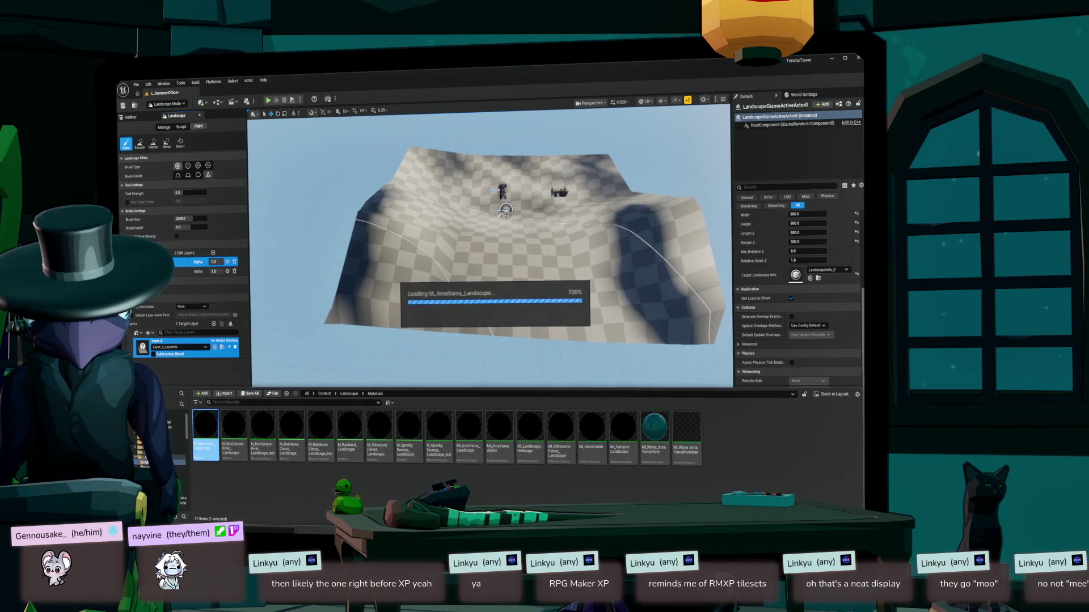
- Zoom around M_AmaYama_Landscape's texture node graph, then close the Material Editor
scroll(423, 291, down, 8)
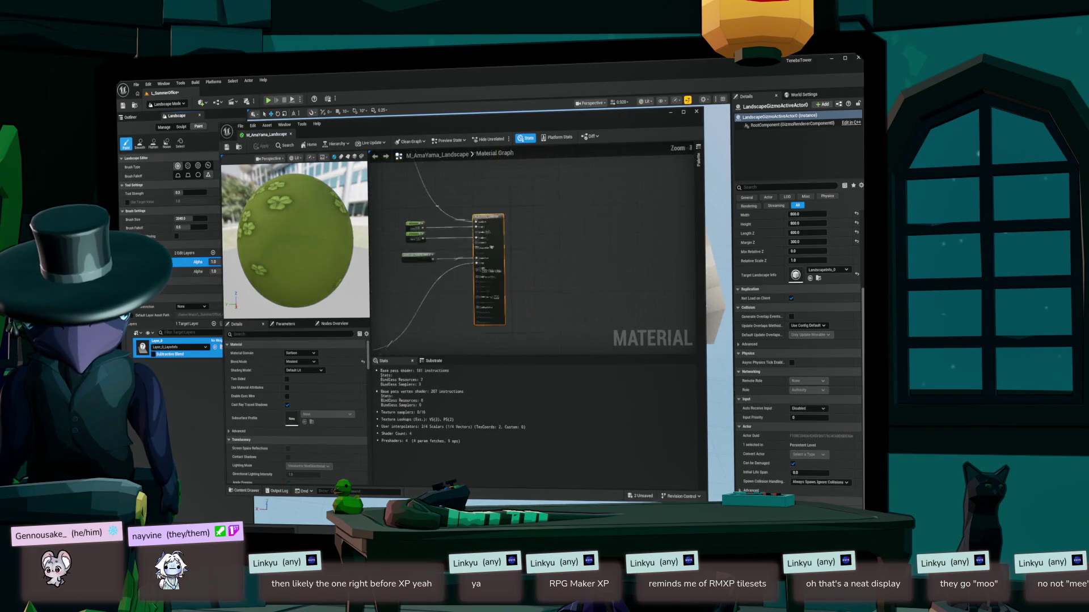
scroll(623, 255, down, 1)
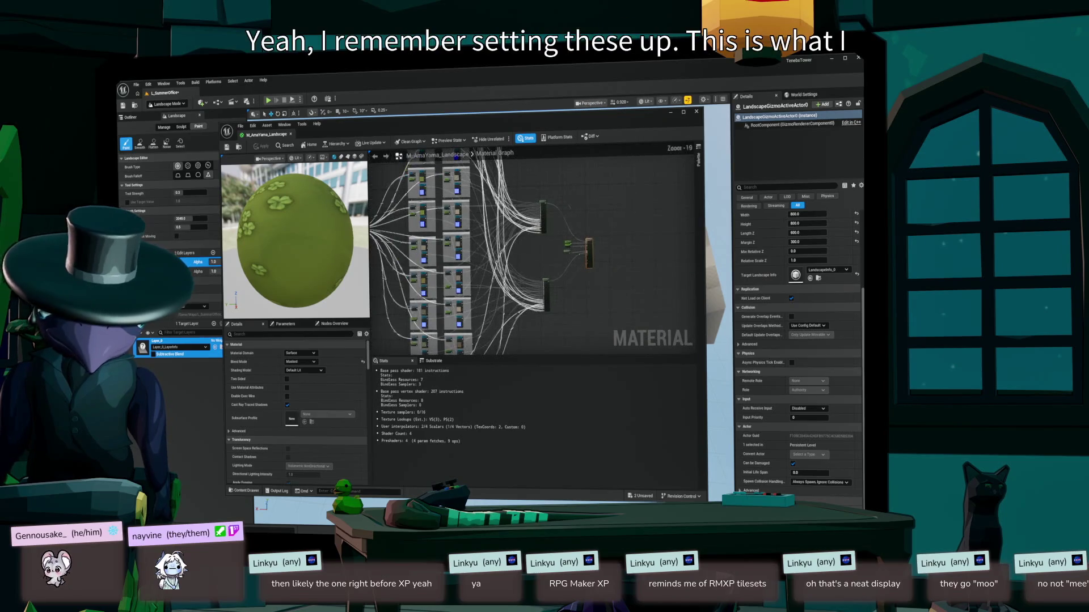
scroll(533, 250, up, 3)
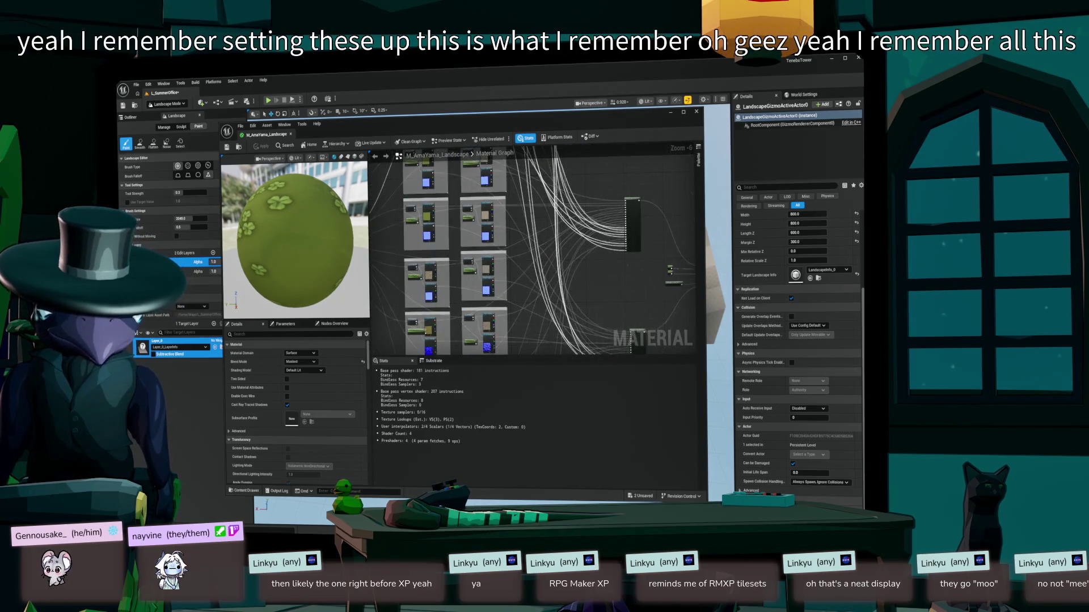
click(696, 111)
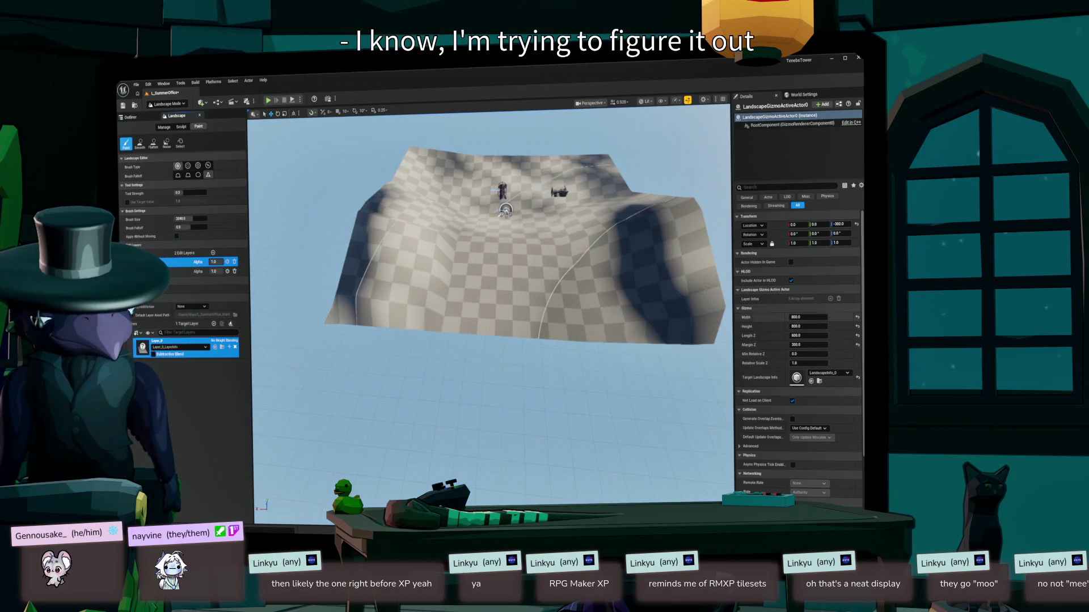
- Make the second edit layer active and confirm Layer_0 uses Layer_0_LayerInfo
scroll(797, 357, down, 3)
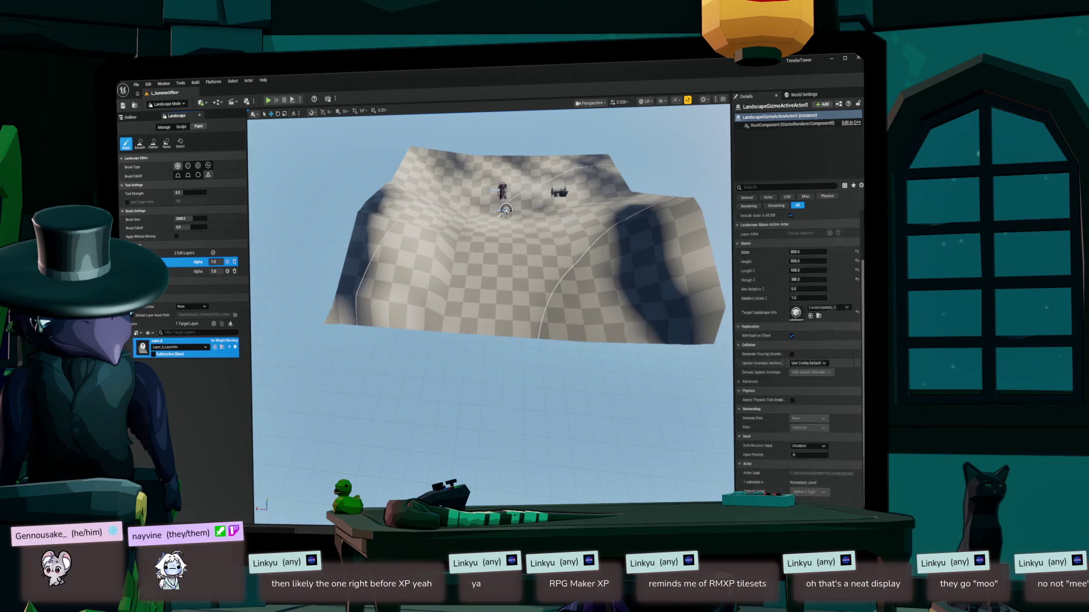
scroll(798, 357, down, 2)
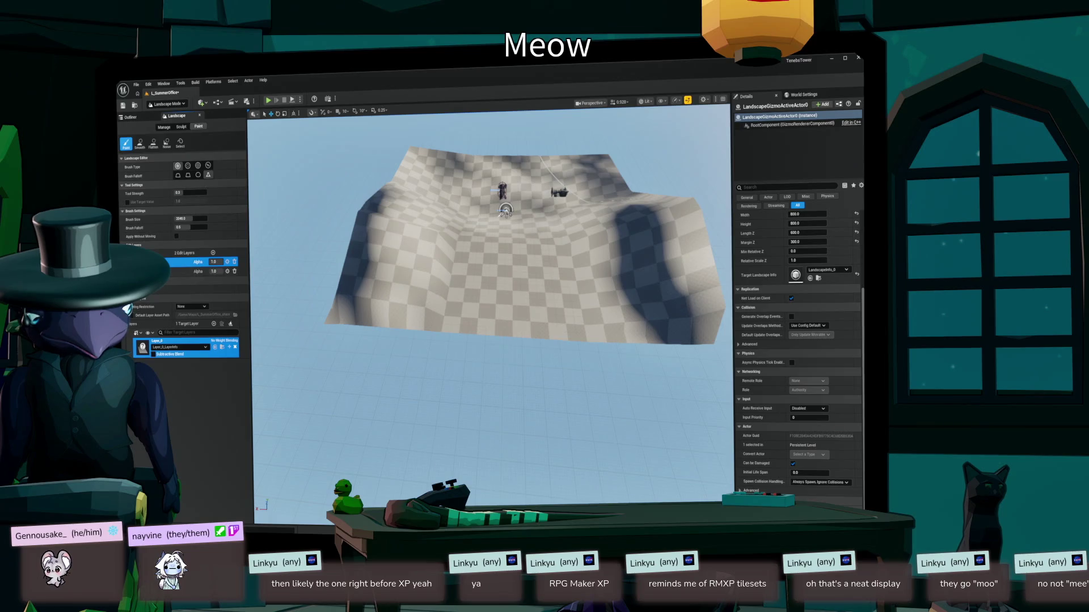
scroll(797, 352, up, 3)
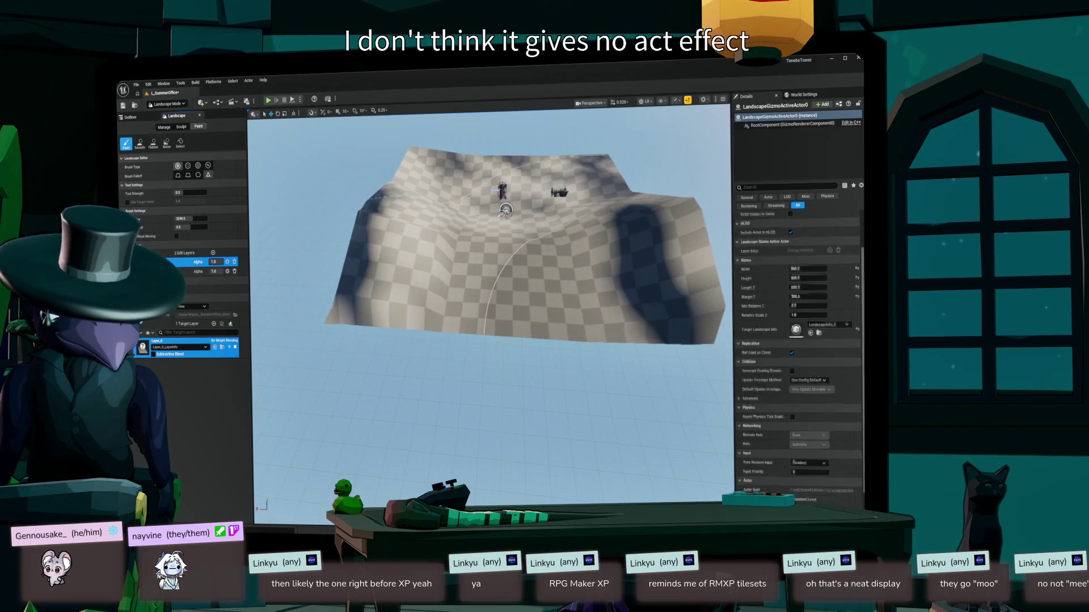
scroll(797, 352, up, 2)
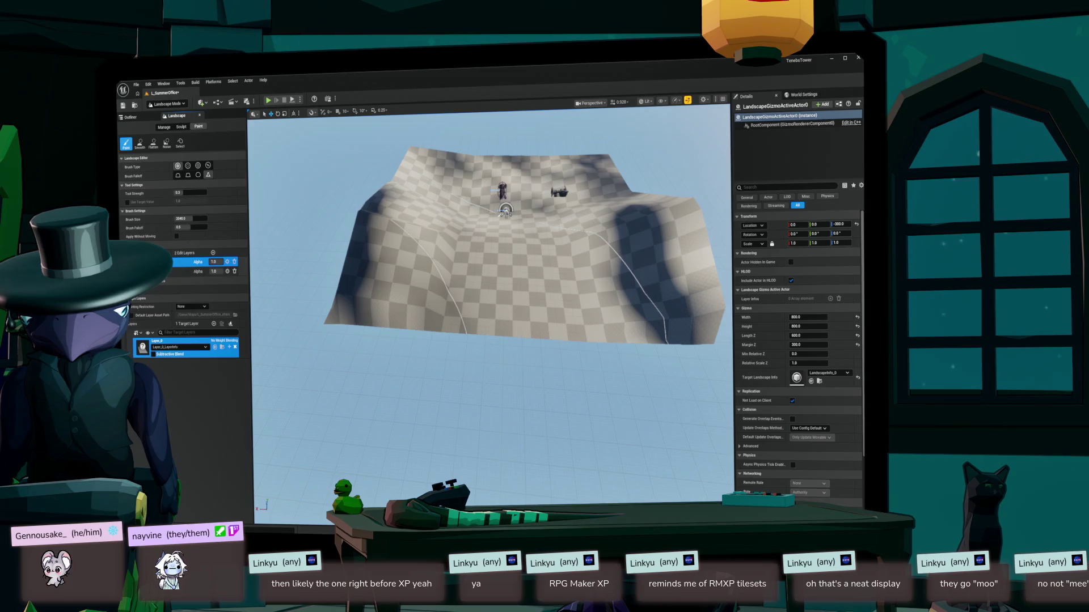
click(182, 271)
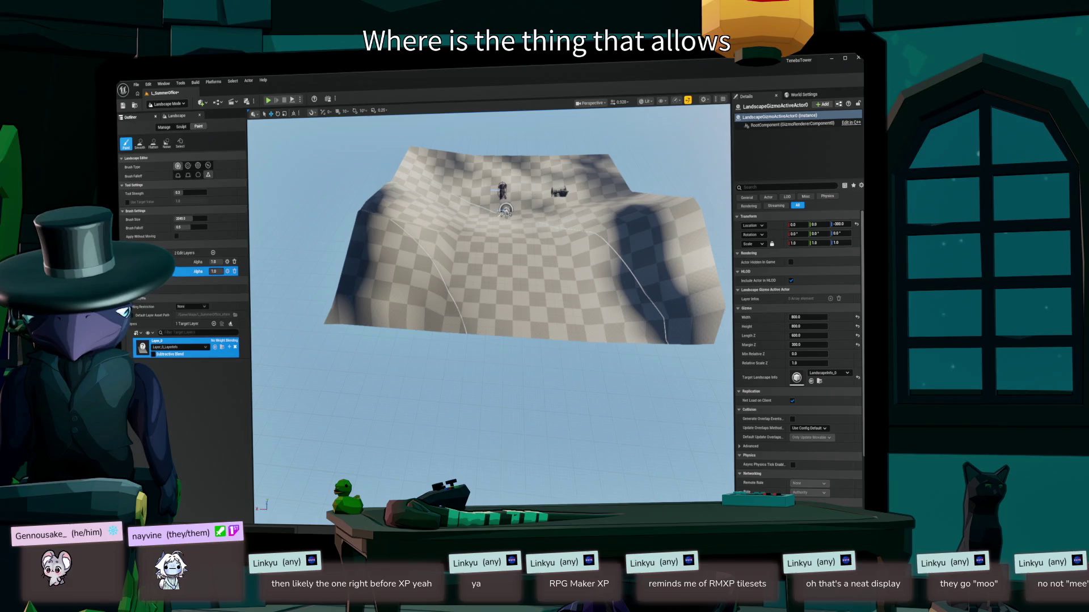
click(205, 347)
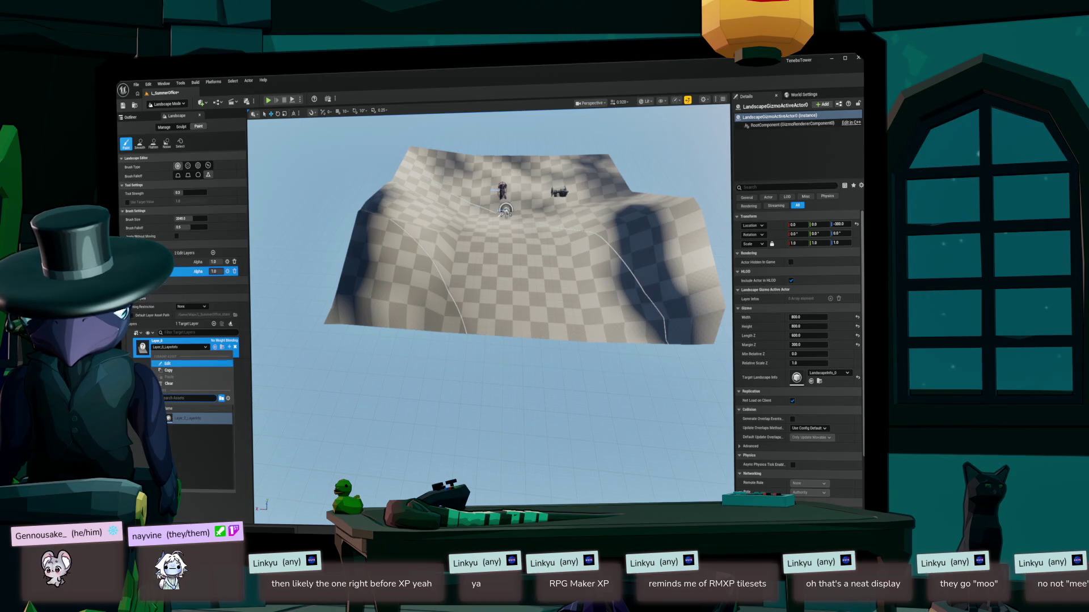
click(188, 418)
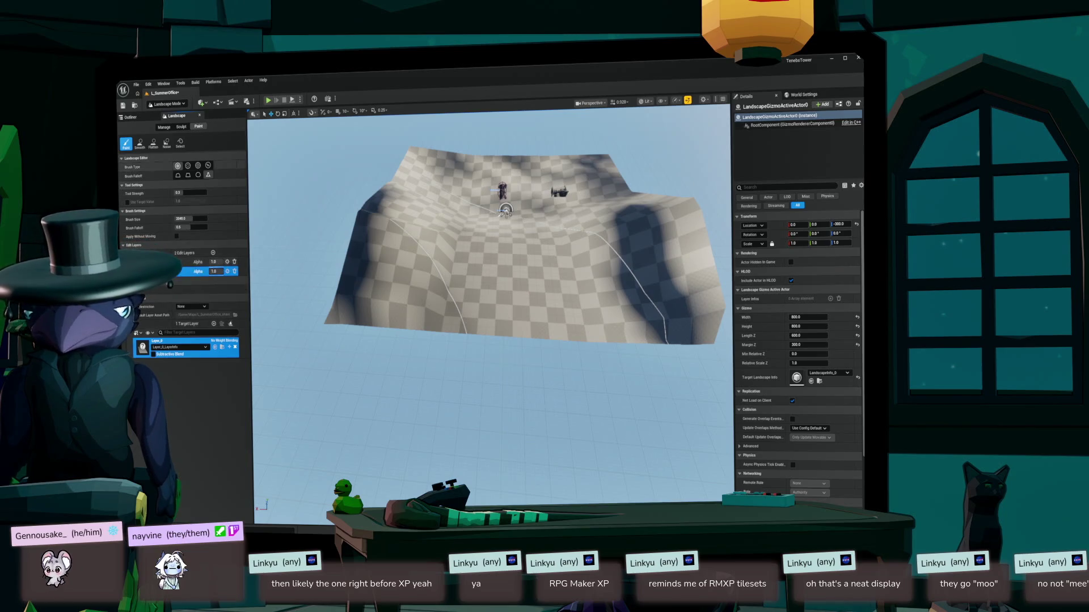
- Review the Layers section of the Paint Mode docs, then return to the editor's Manage mode
key(alt+Tab)
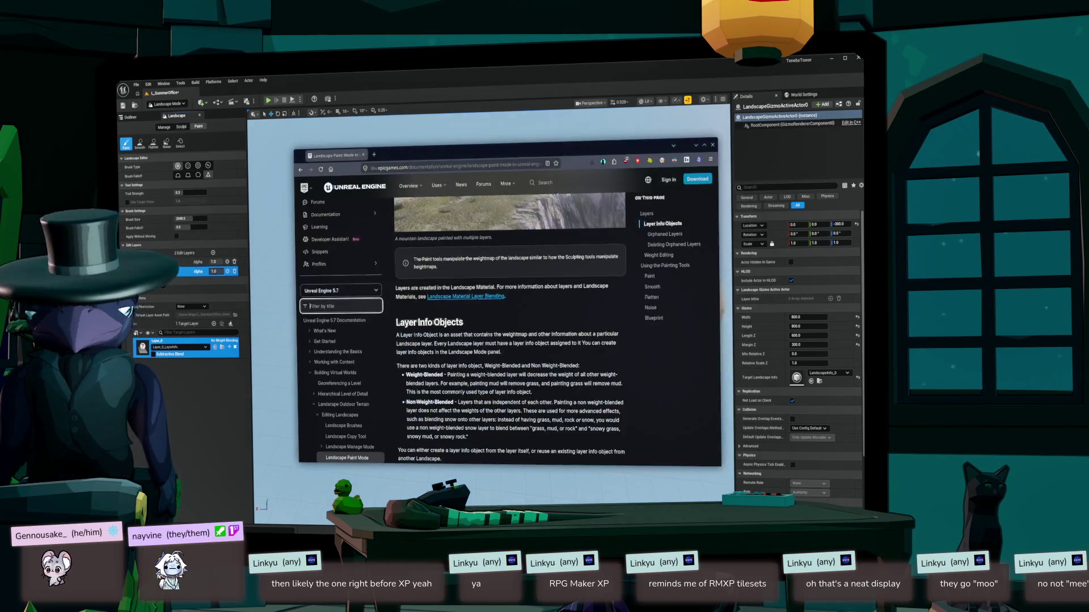
scroll(476, 374, up, 5)
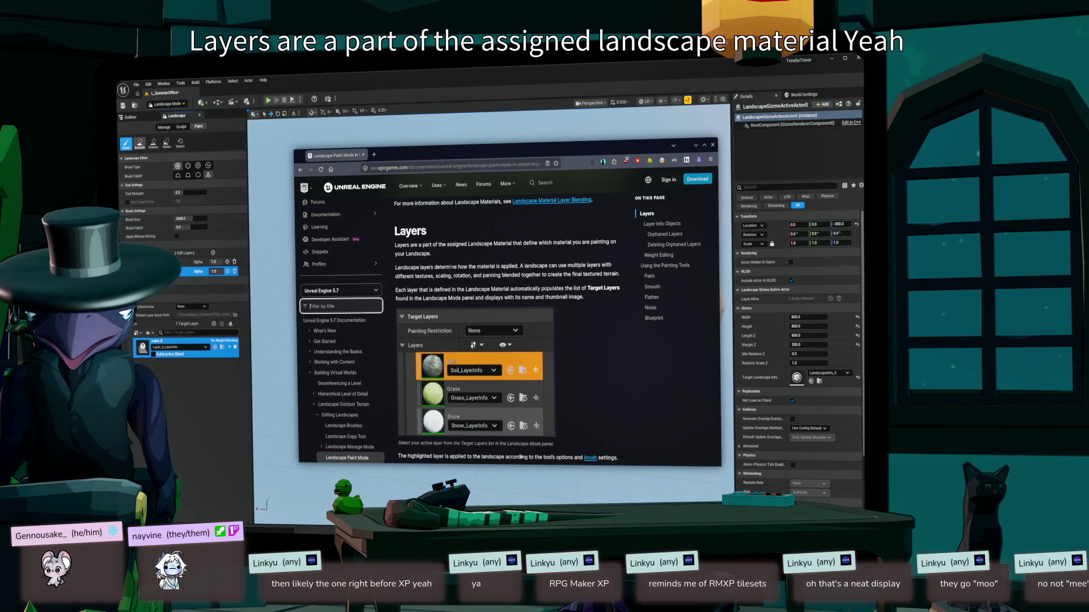
click(164, 127)
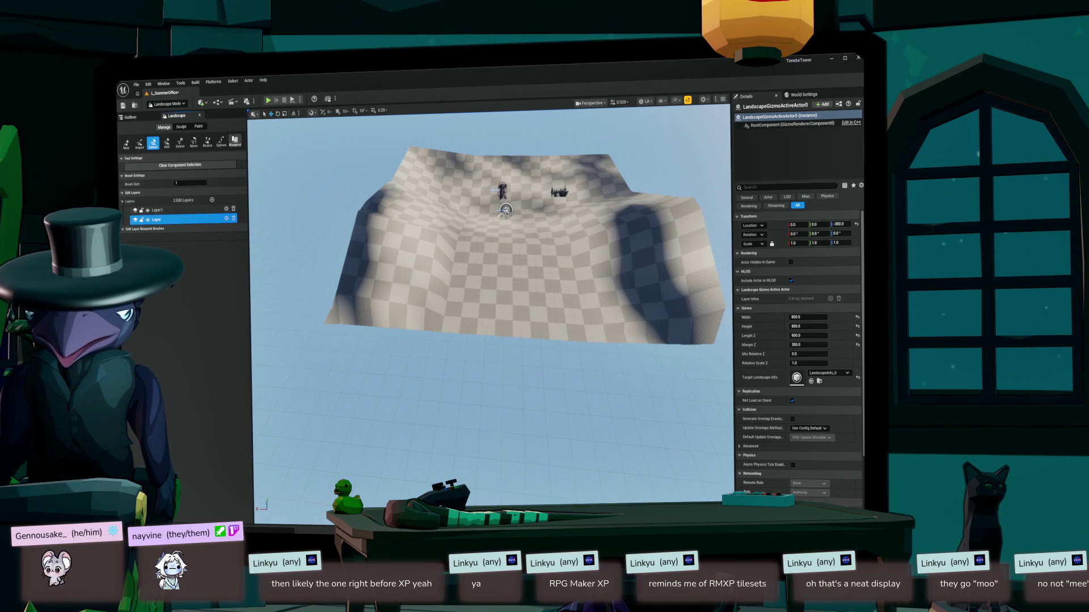
- Select all eight landscape components with the Select tool
click(391, 266)
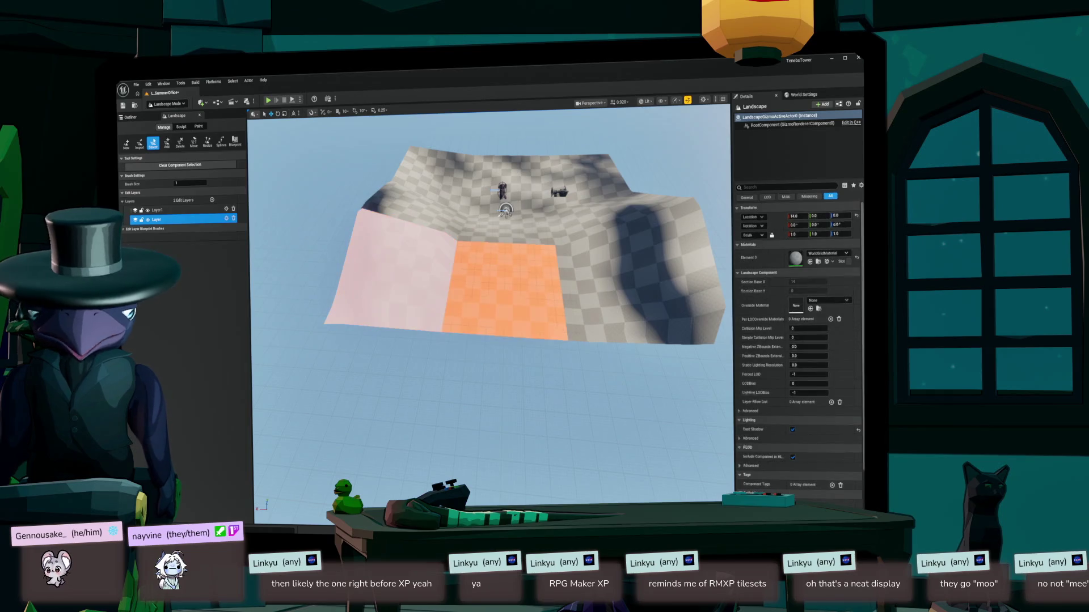
click(505, 289)
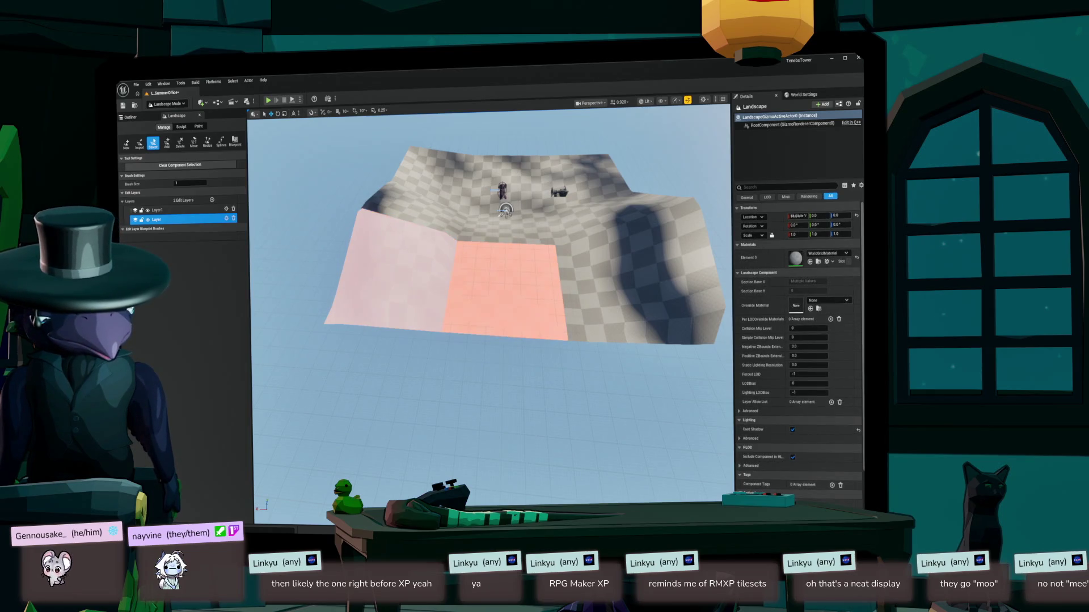
click(641, 272)
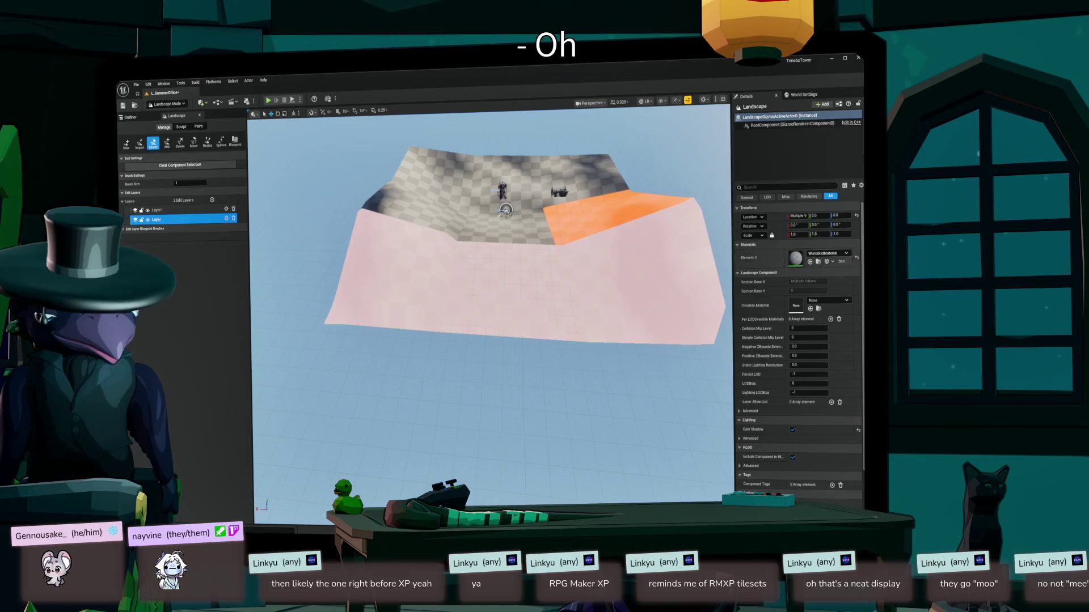
click(618, 218)
click(465, 175)
click(408, 210)
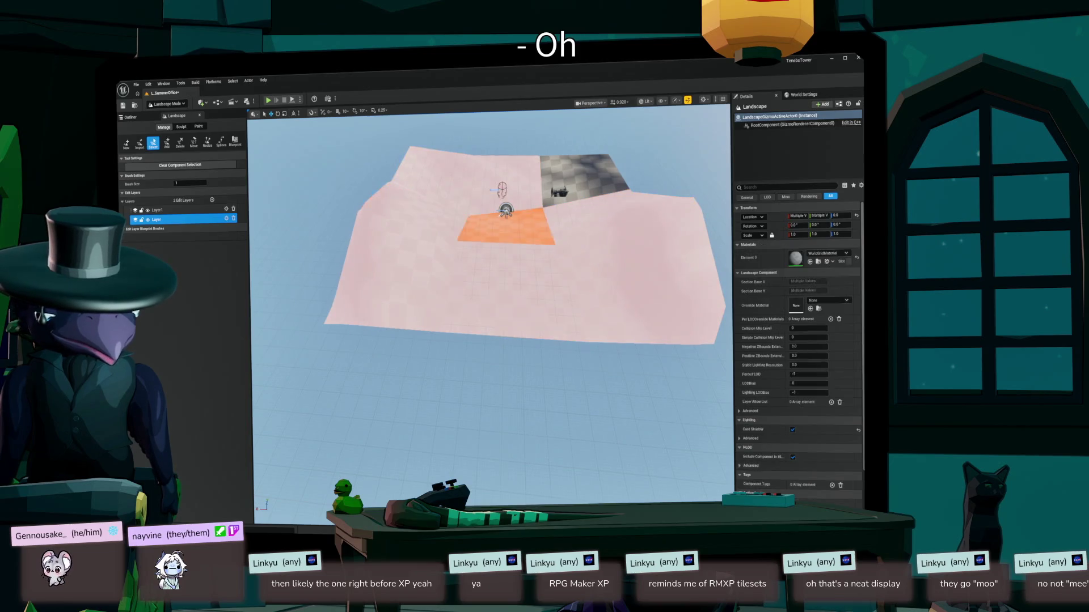
click(505, 227)
click(589, 176)
- Search the Element 0 material picker for 'amayama' and browse to M_AmaYama_Landscape
click(828, 253)
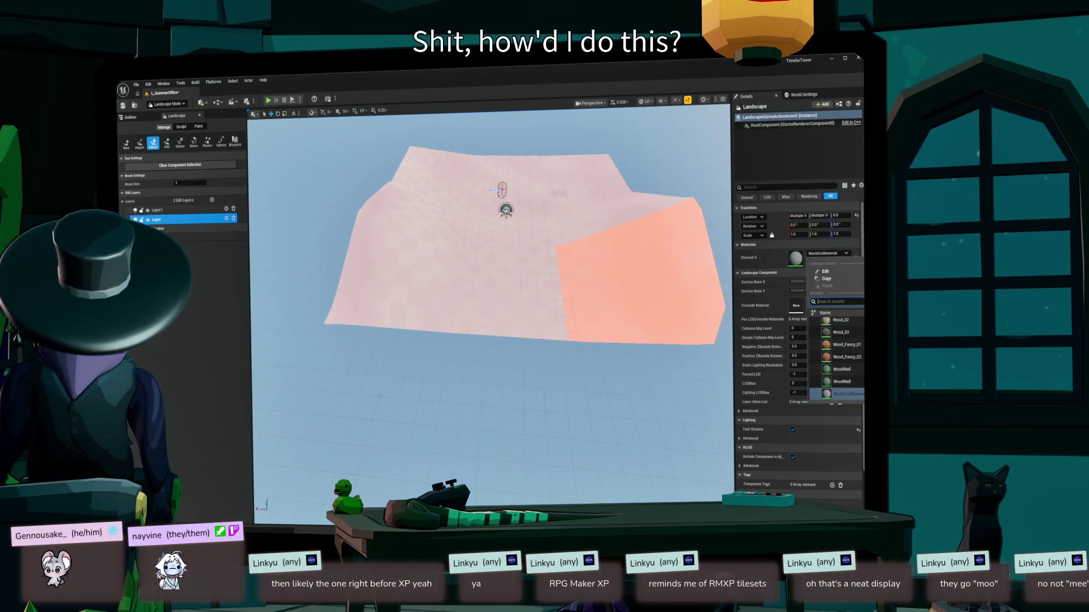
text(amayama)
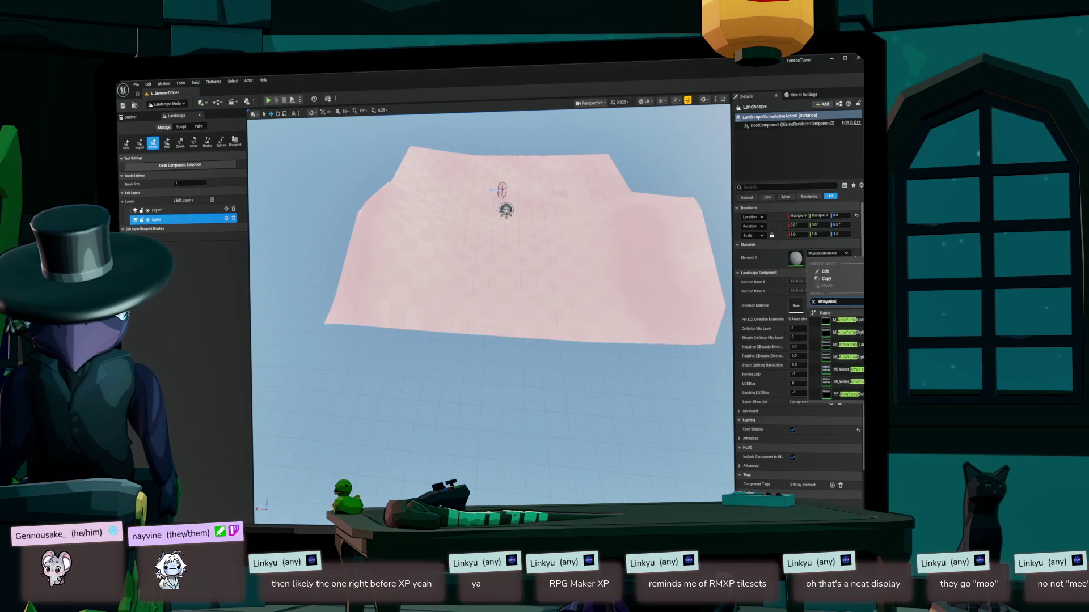
key(ctrl+b)
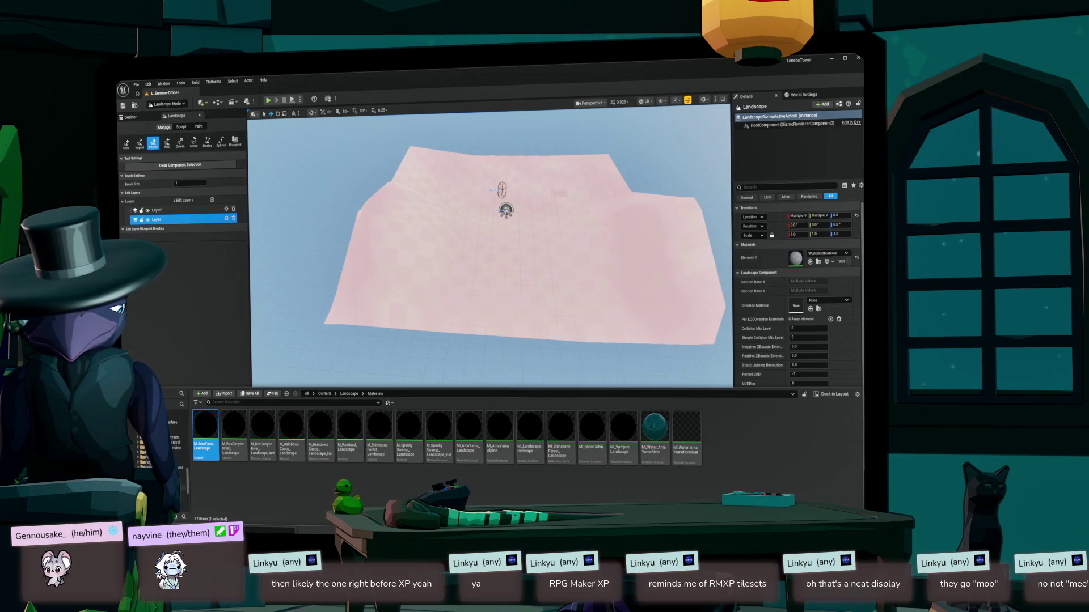
- Assign M_Landscape_base to the landscape components, then select all components
click(170, 492)
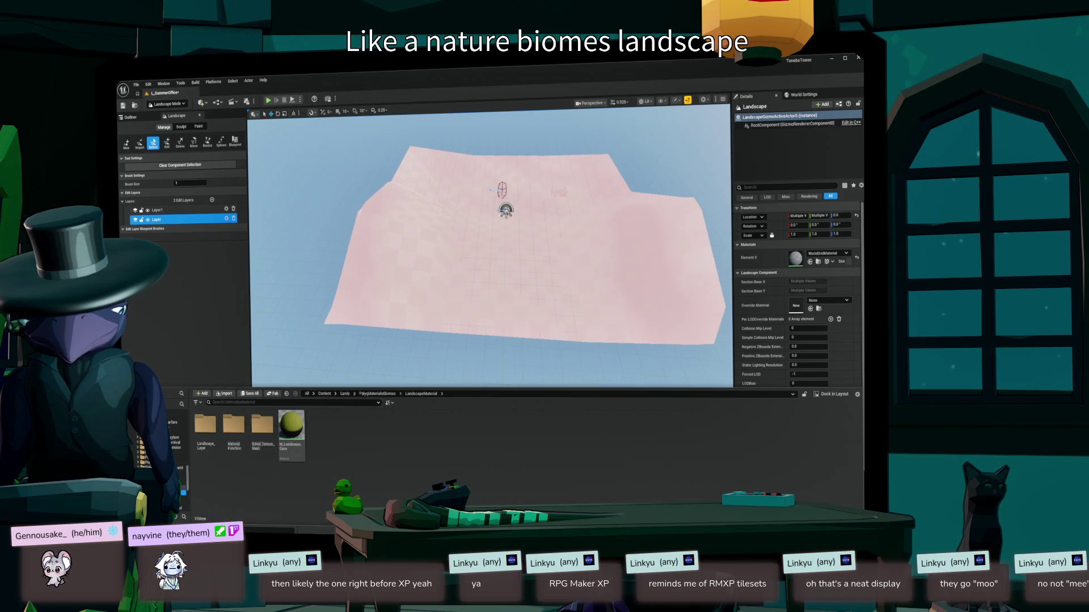
mouse_move(291, 431)
mouse_down()
mouse_move(828, 301)
mouse_move(814, 274)
mouse_up()
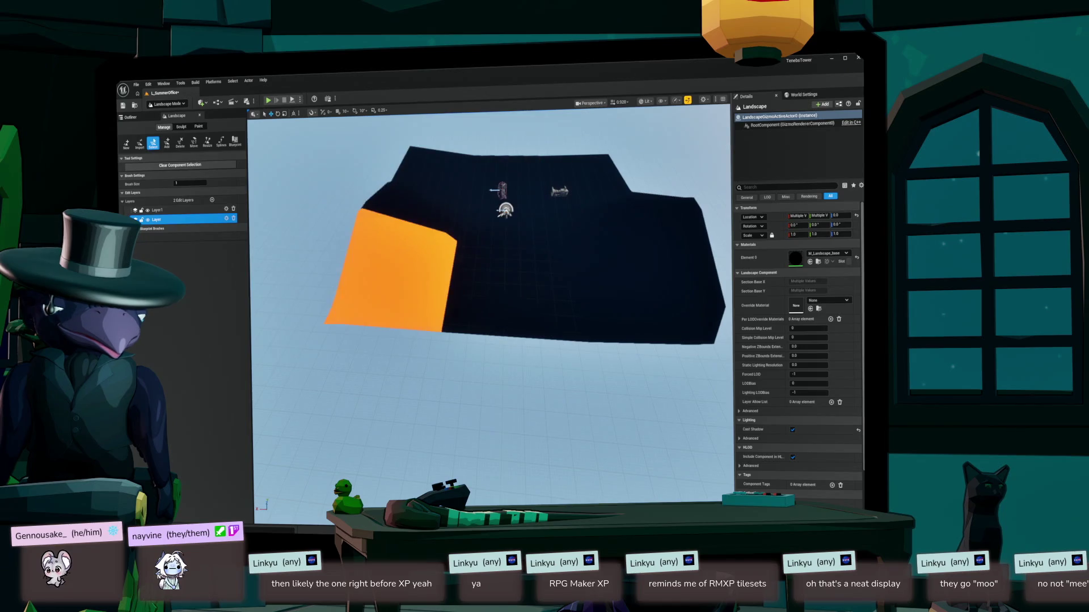
click(391, 269)
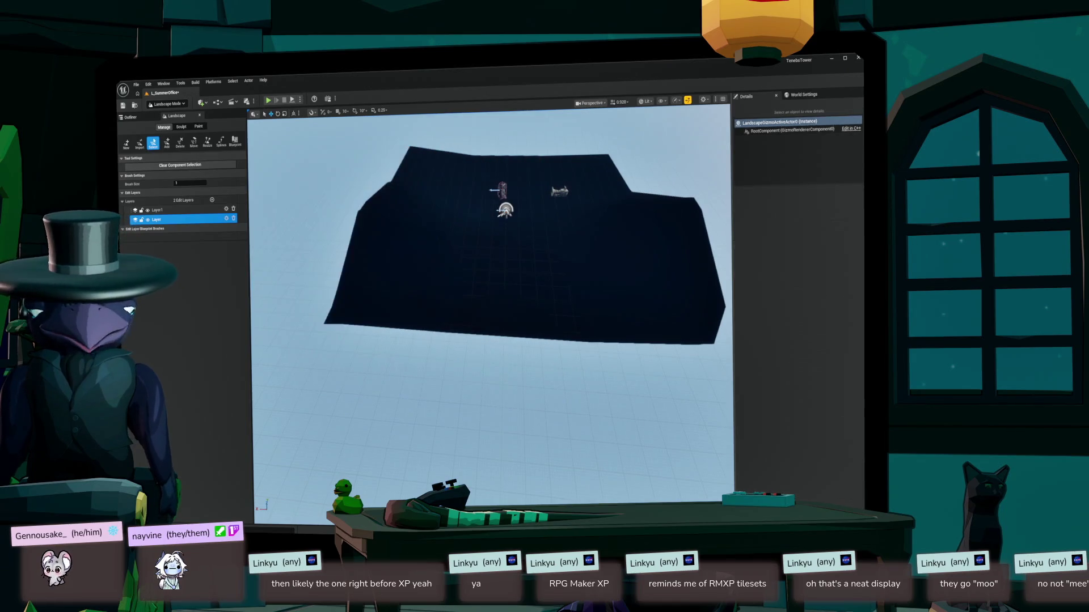
mouse_move(391, 270)
mouse_down()
mouse_move(437, 182)
mouse_move(624, 255)
mouse_move(502, 190)
mouse_up()
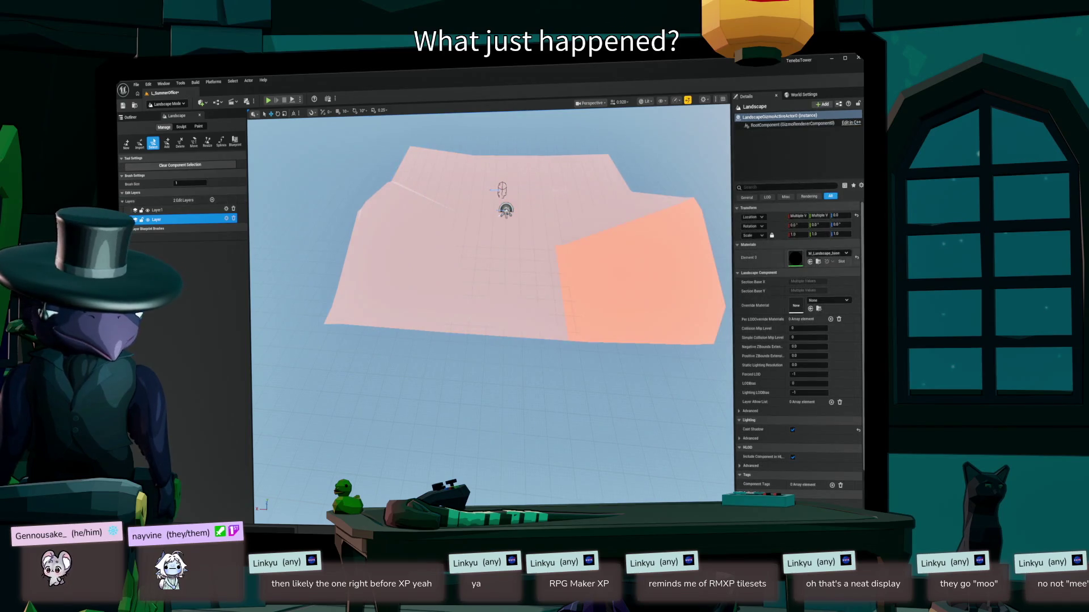
- Locate the landscape material in the Content Browser and switch the Landscape panel to Paint
click(828, 253)
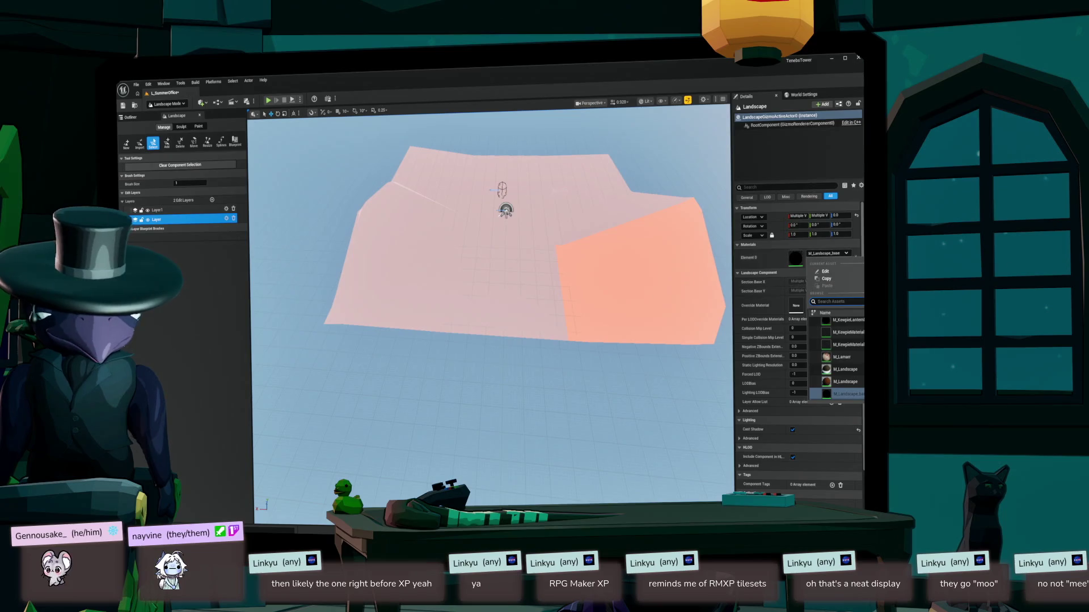
key(ctrl+space)
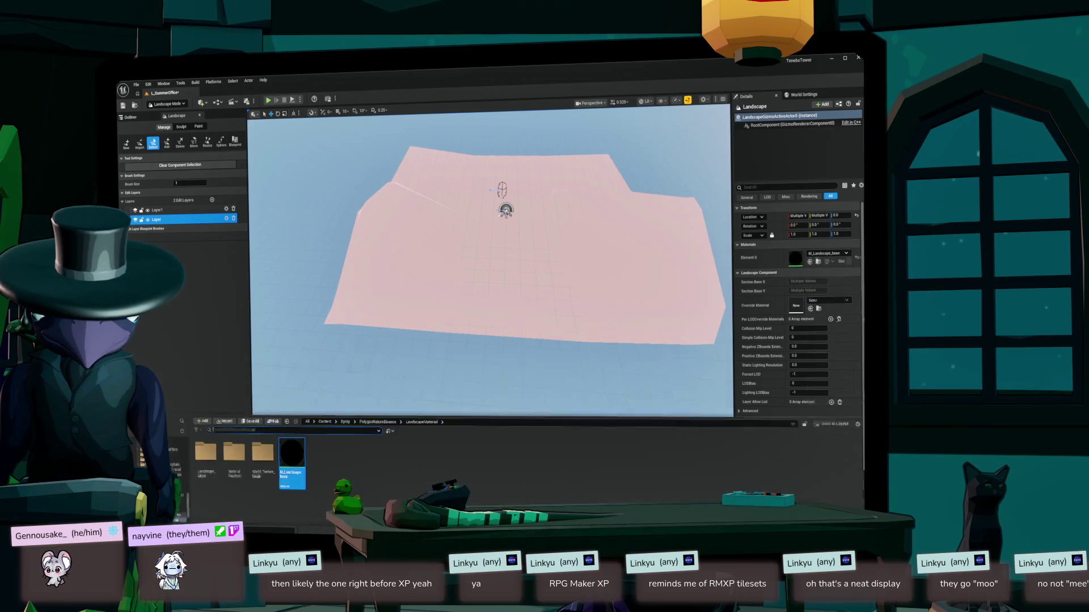
click(198, 126)
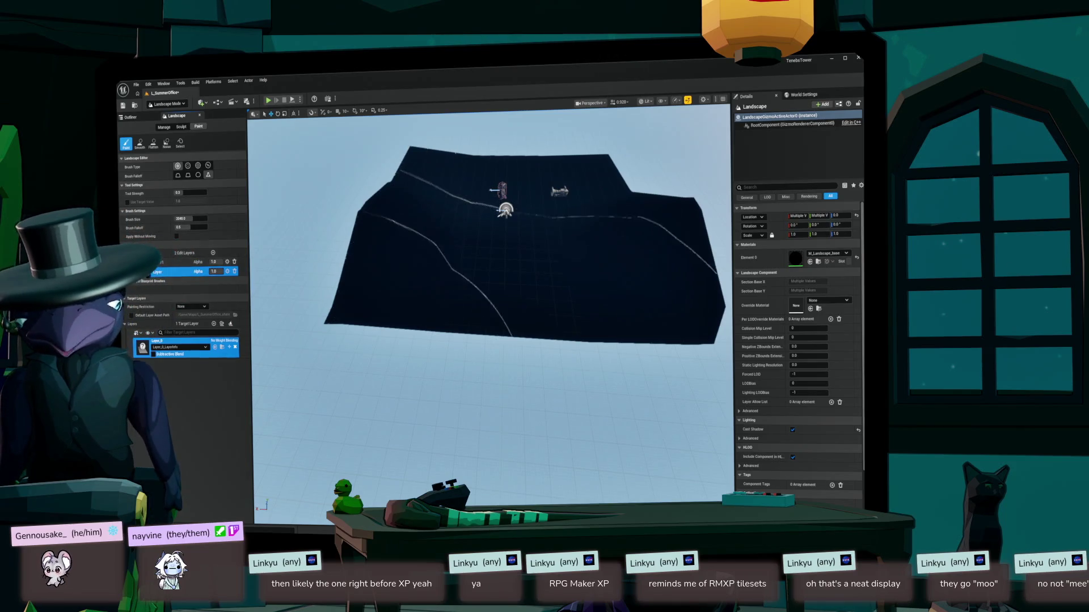
- Select the top edit layer and open Synty's Maps > TrainBackgrounds folder in the Content Drawer
click(187, 261)
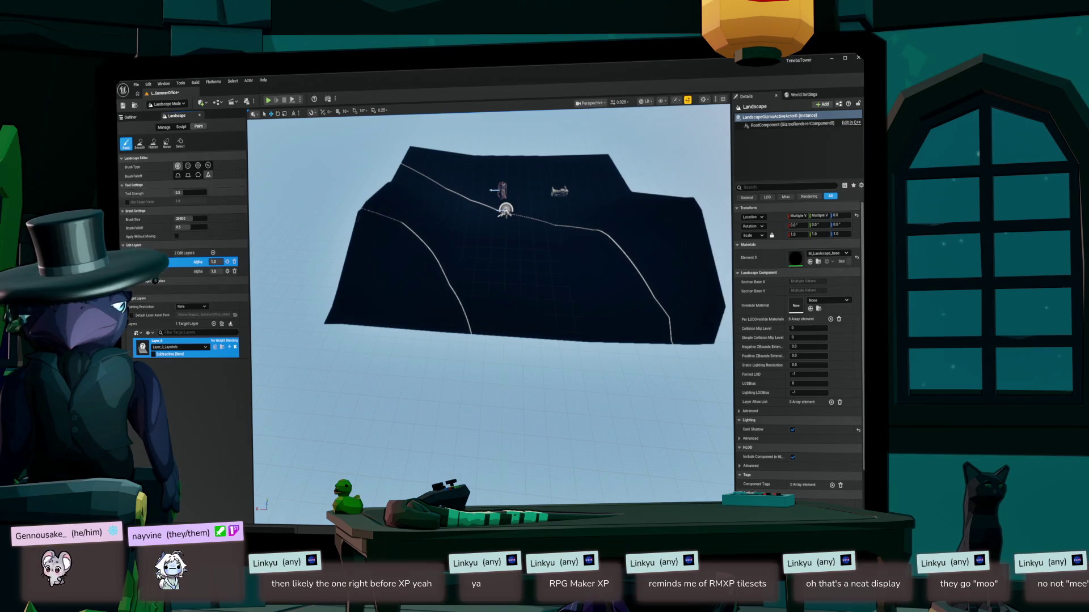
key(ctrl+space)
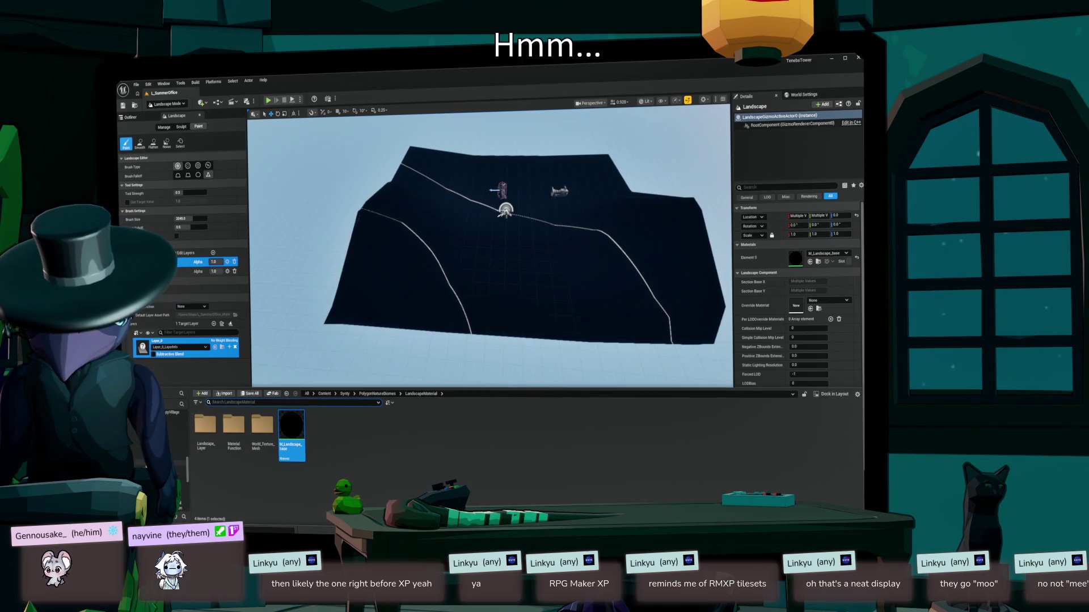
click(173, 415)
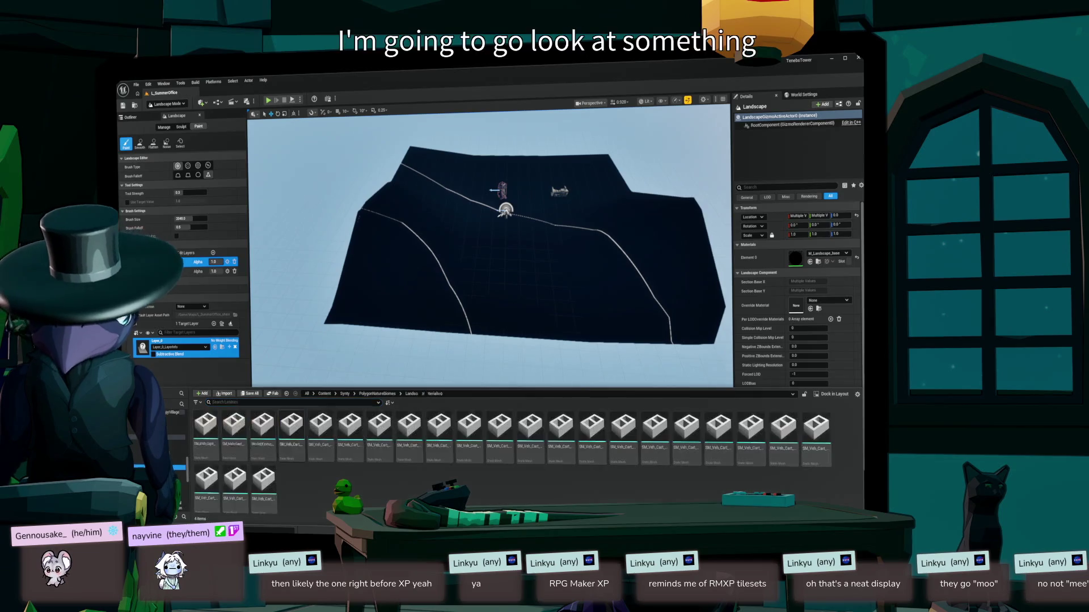
click(173, 463)
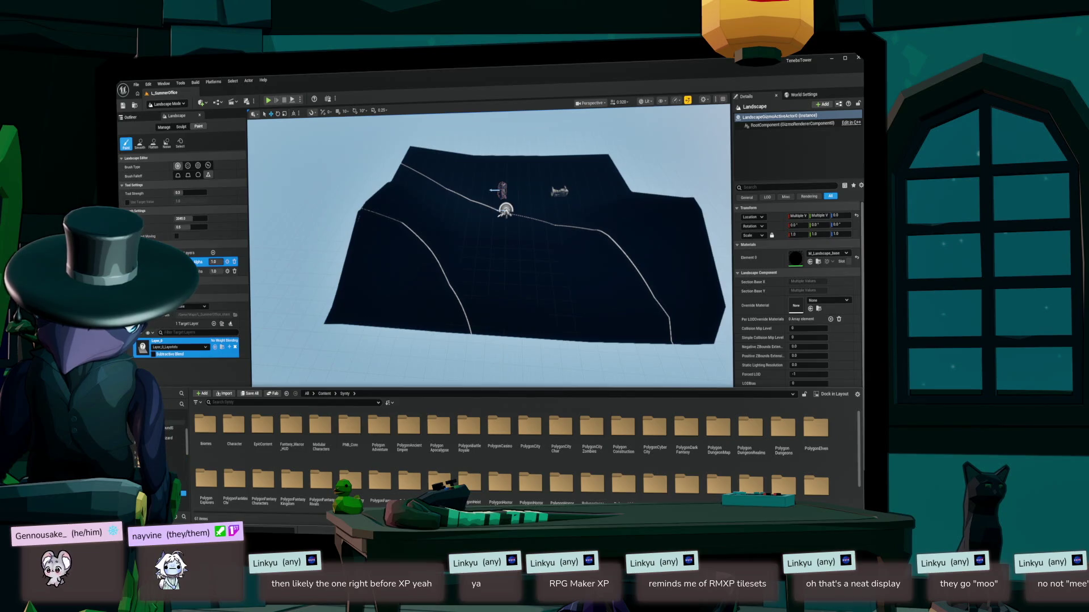
scroll(173, 448, up, 3)
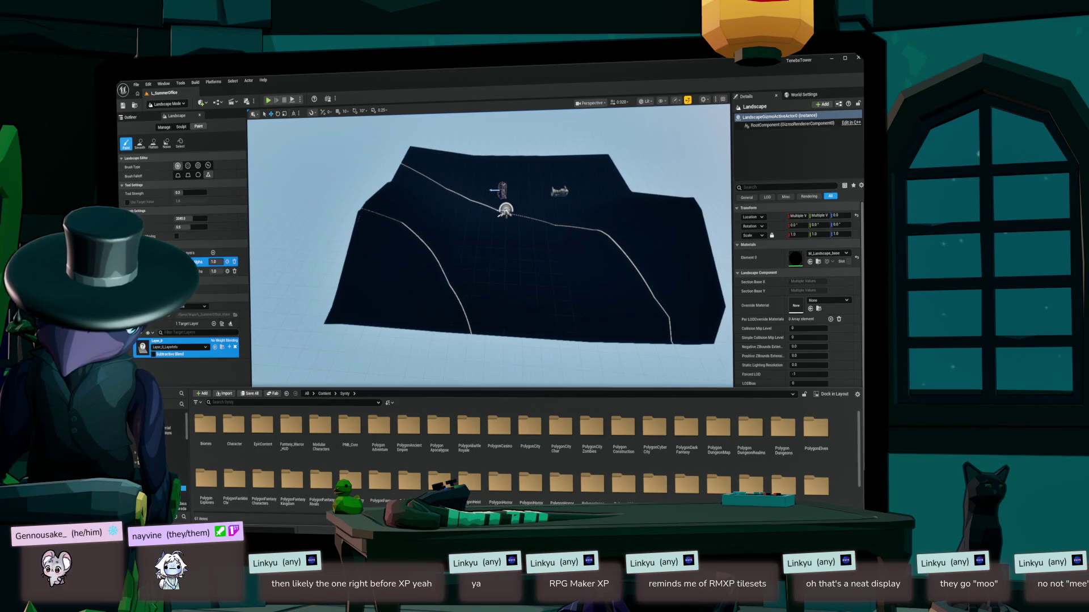
click(142, 447)
click(409, 434)
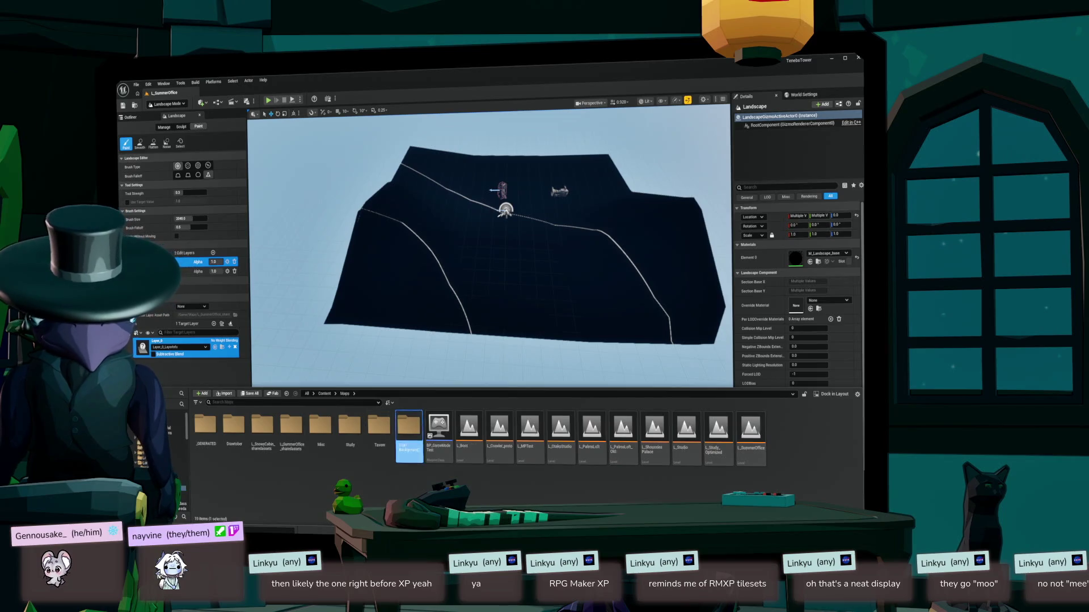
double_click(409, 434)
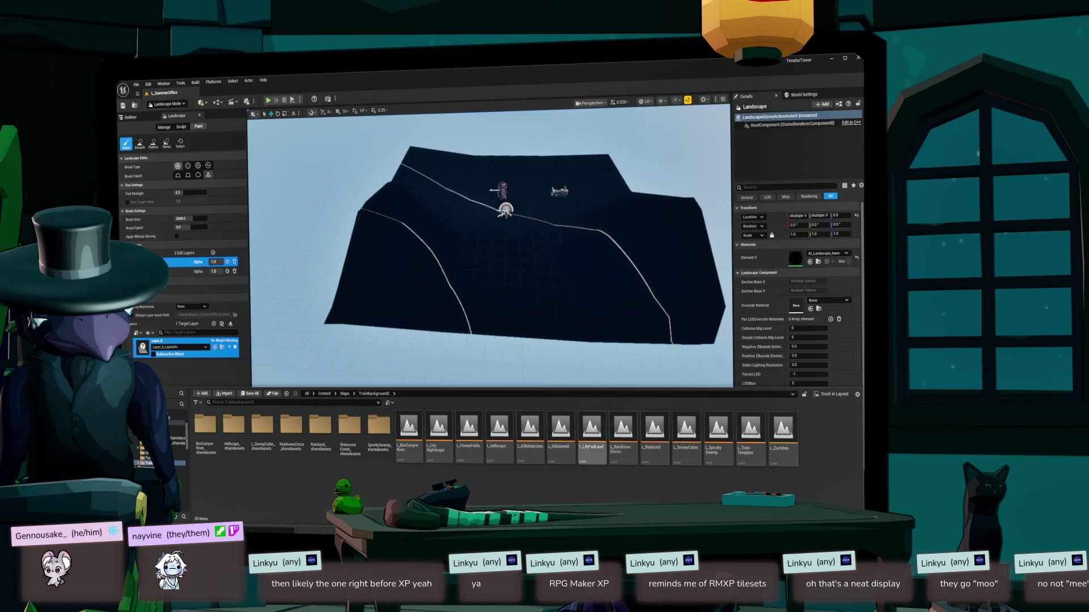
- Open L_LilyPadLund, select WaterBodyLake, orbit over the lily pads, and frame the Landscape
double_click(592, 434)
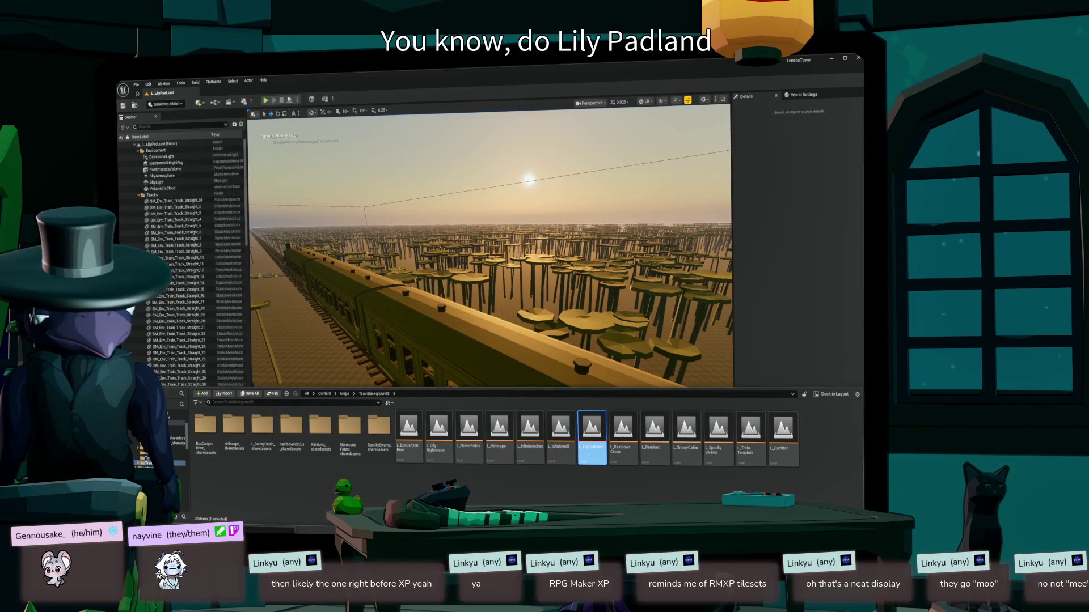
click(317, 340)
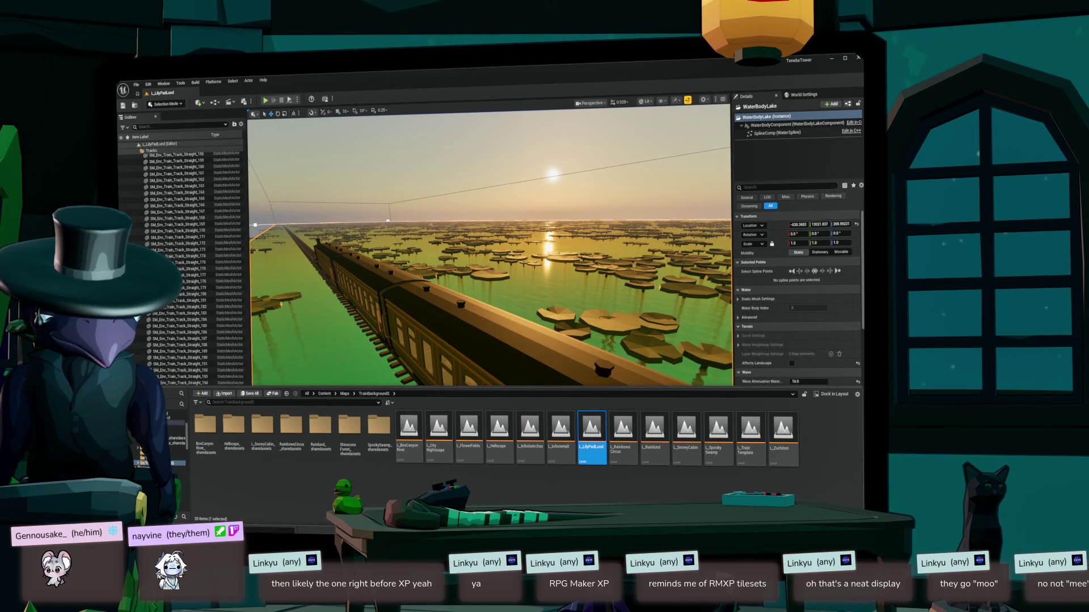
drag(490, 250, 397, 250)
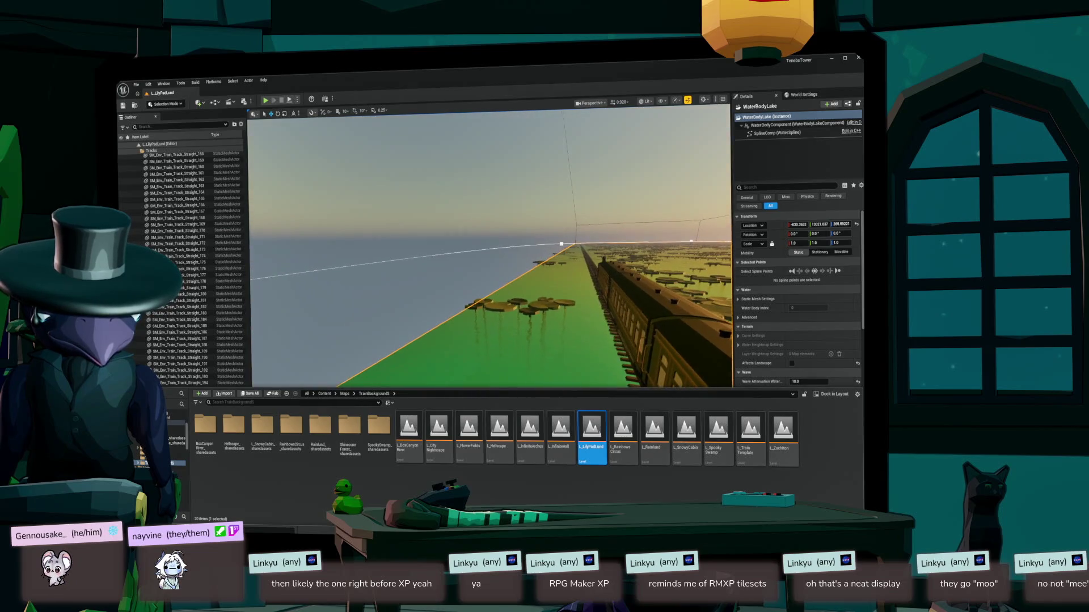
mouse_move(491, 306)
mouse_down()
mouse_move(618, 306)
mouse_move(491, 340)
mouse_move(490, 351)
mouse_up()
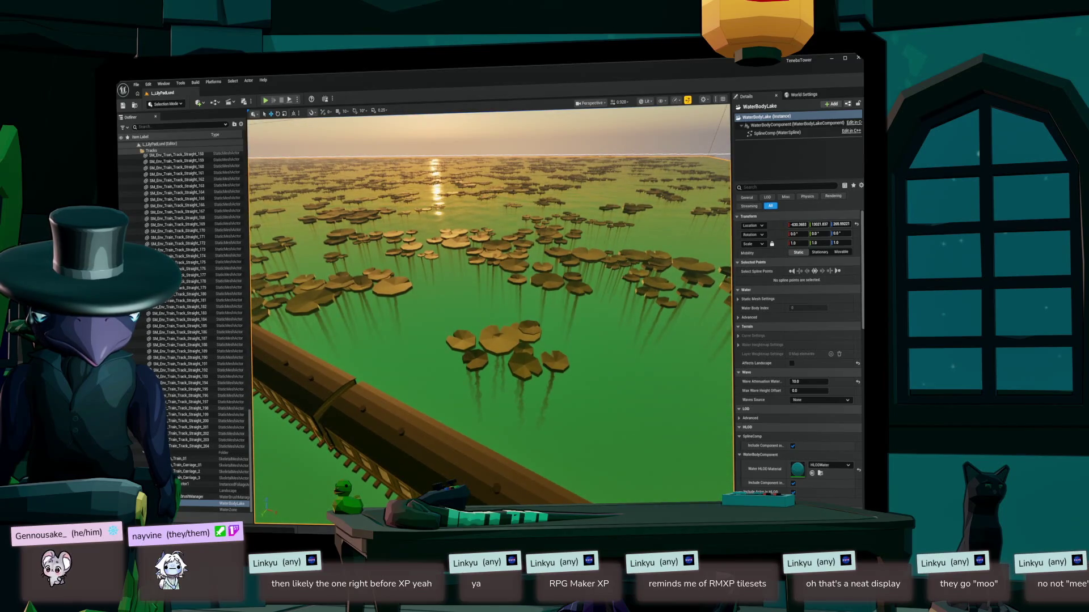
mouse_move(491, 306)
mouse_down()
mouse_move(448, 301)
mouse_move(460, 289)
mouse_move(488, 309)
mouse_move(462, 357)
mouse_move(490, 277)
mouse_move(473, 318)
mouse_up()
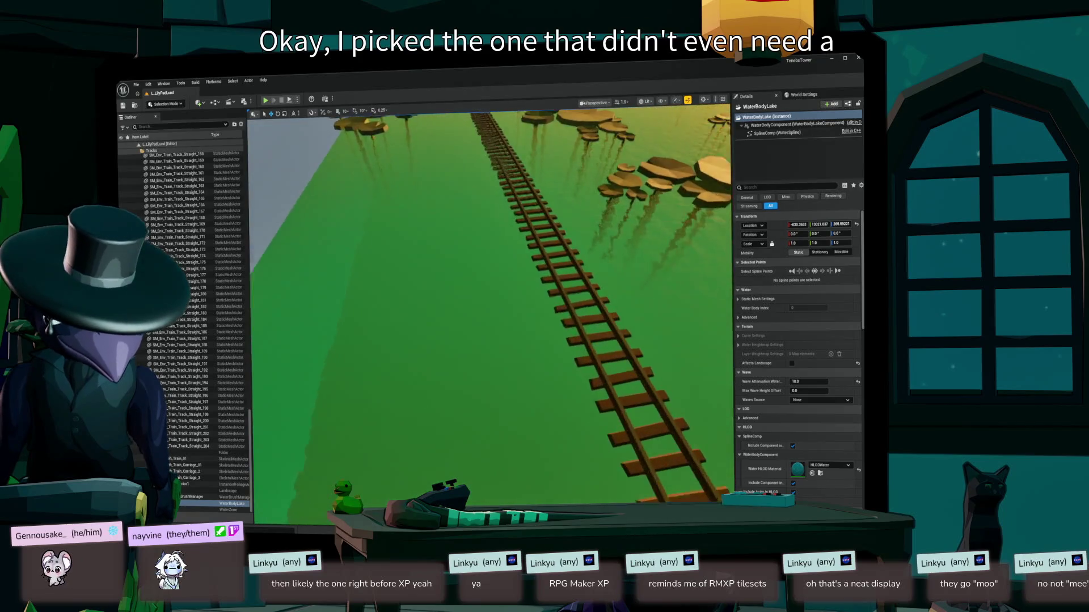
double_click(228, 491)
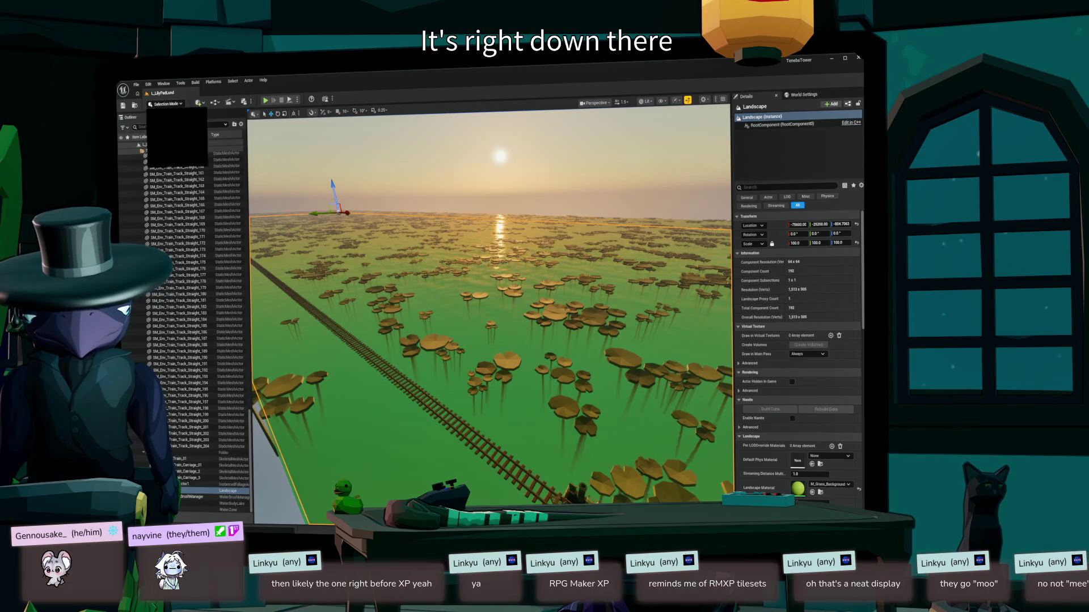
- Enter Landscape mode with Shift+2 and select the lower edit layer
key(shift+2)
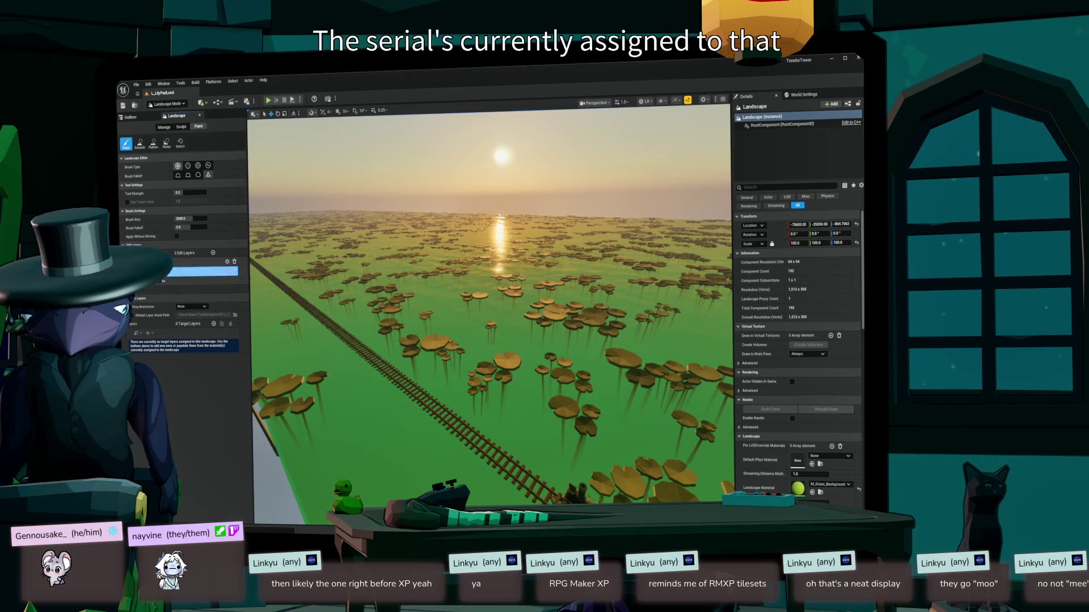
click(198, 261)
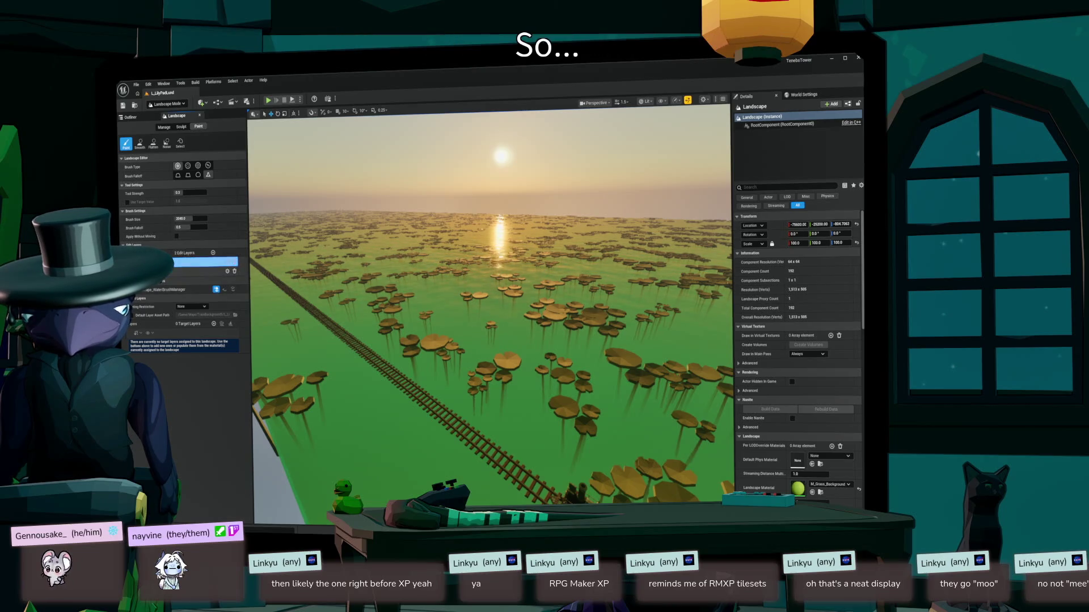
click(198, 271)
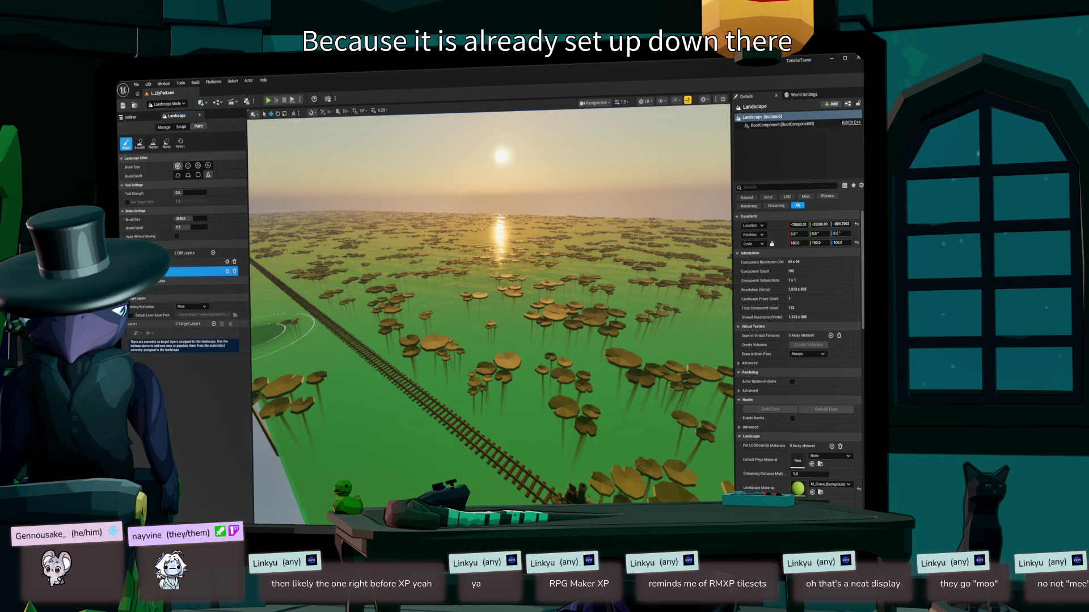
- Create target layers from the material and link Layer_0 to Layer_0_LayerInfo
click(214, 324)
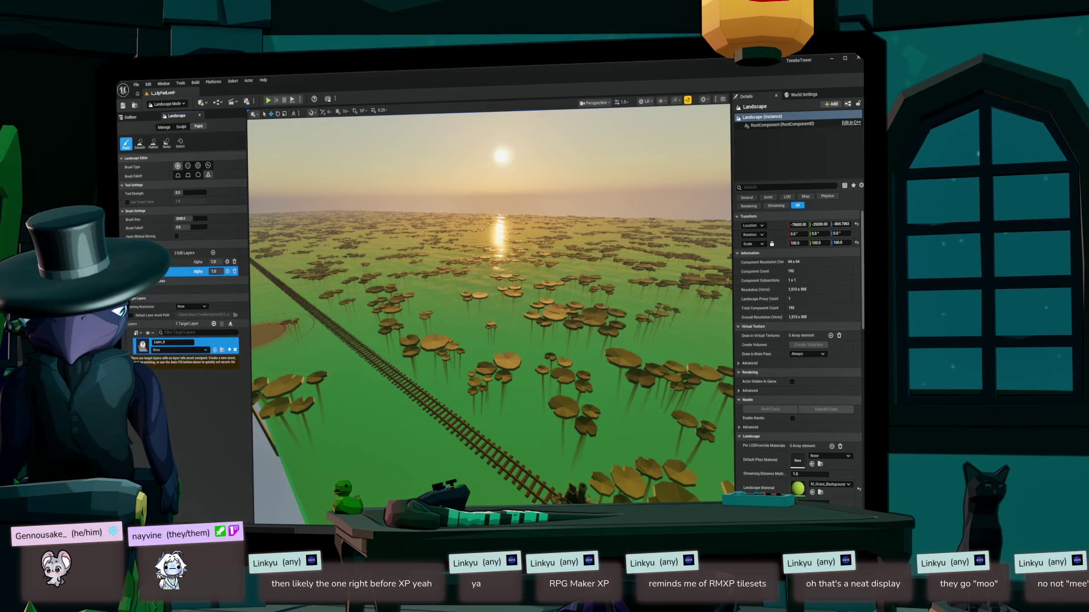
click(192, 350)
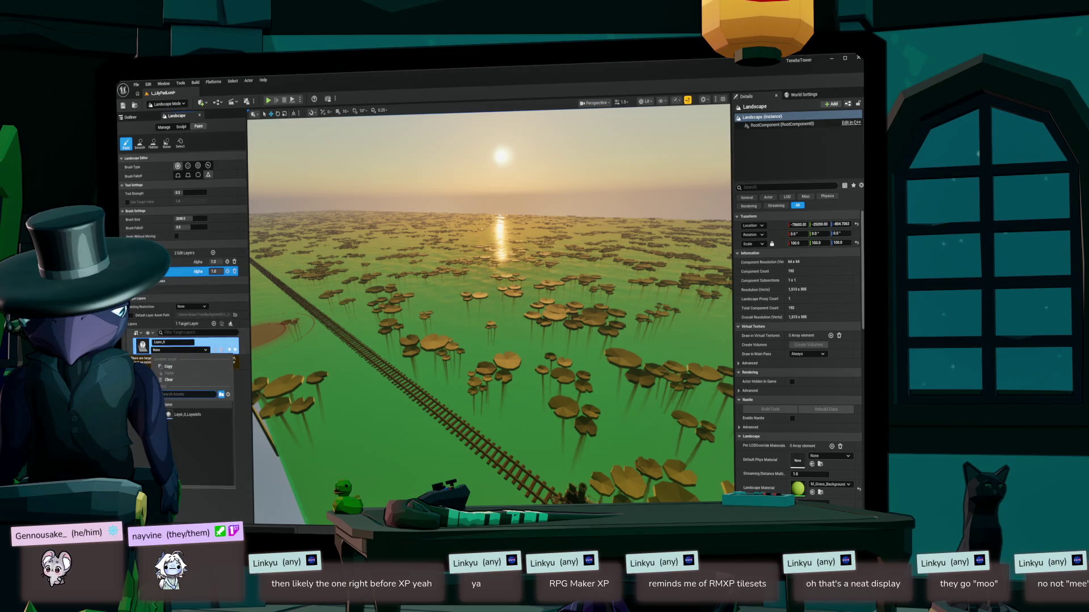
click(188, 415)
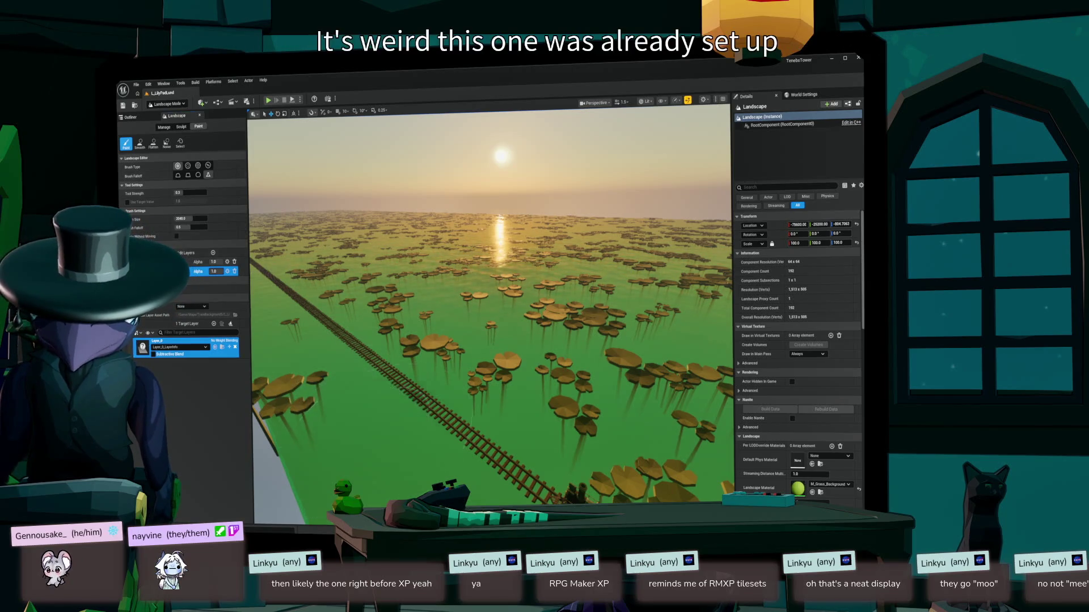
mouse_move(488, 283)
mouse_down()
mouse_move(488, 329)
mouse_move(488, 266)
mouse_move(487, 289)
mouse_move(487, 266)
mouse_move(499, 266)
mouse_move(487, 272)
mouse_move(498, 278)
mouse_move(482, 272)
mouse_move(346, 454)
mouse_up()
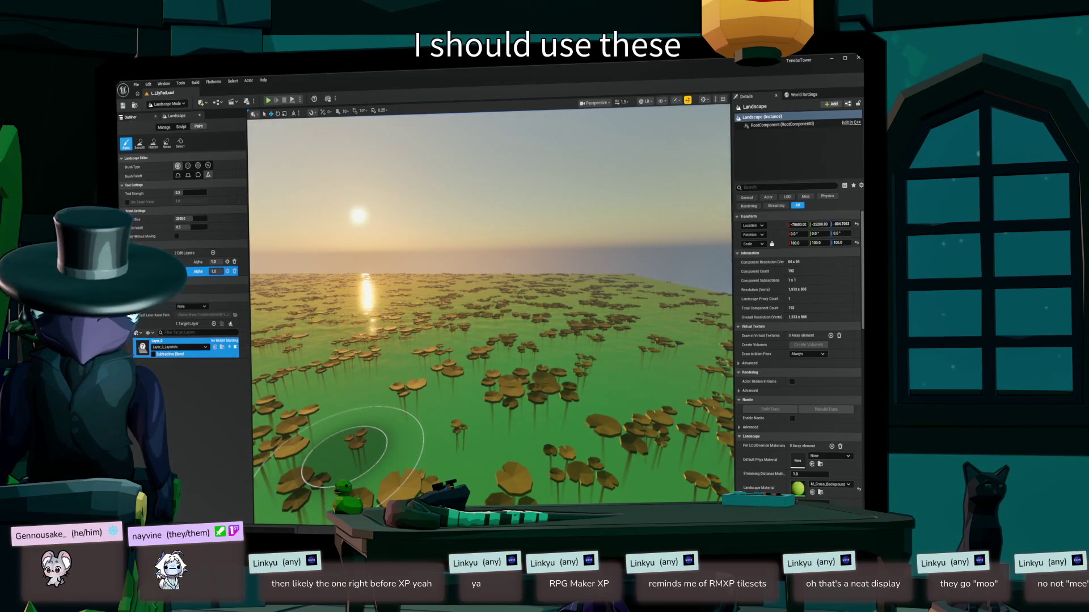
click(130, 117)
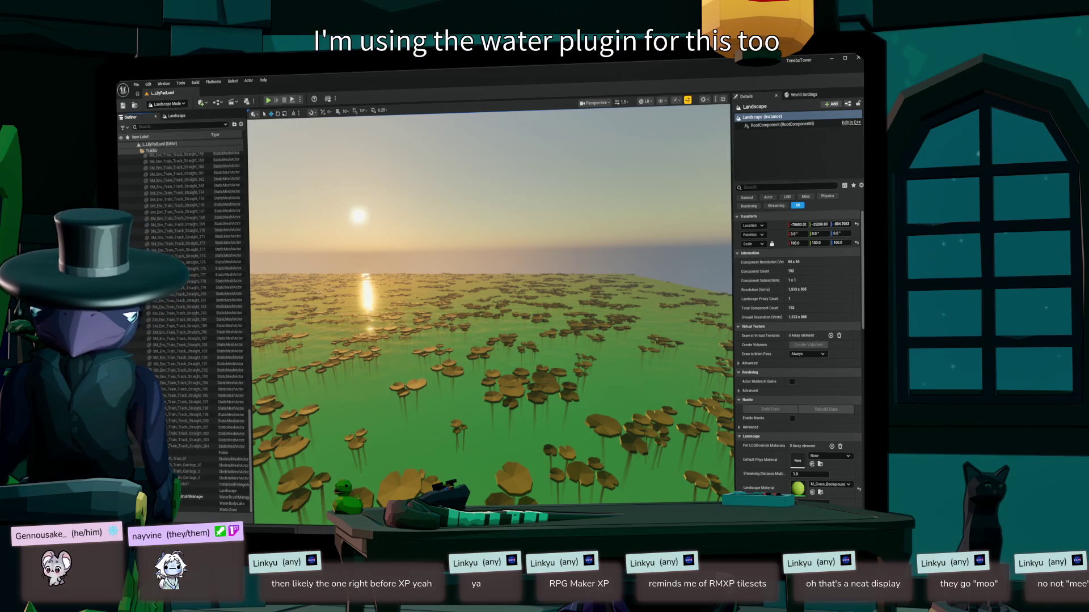
- Return to Selection Mode with Shift+1 and select WaterBodyLake in the Outliner
key(shift+1)
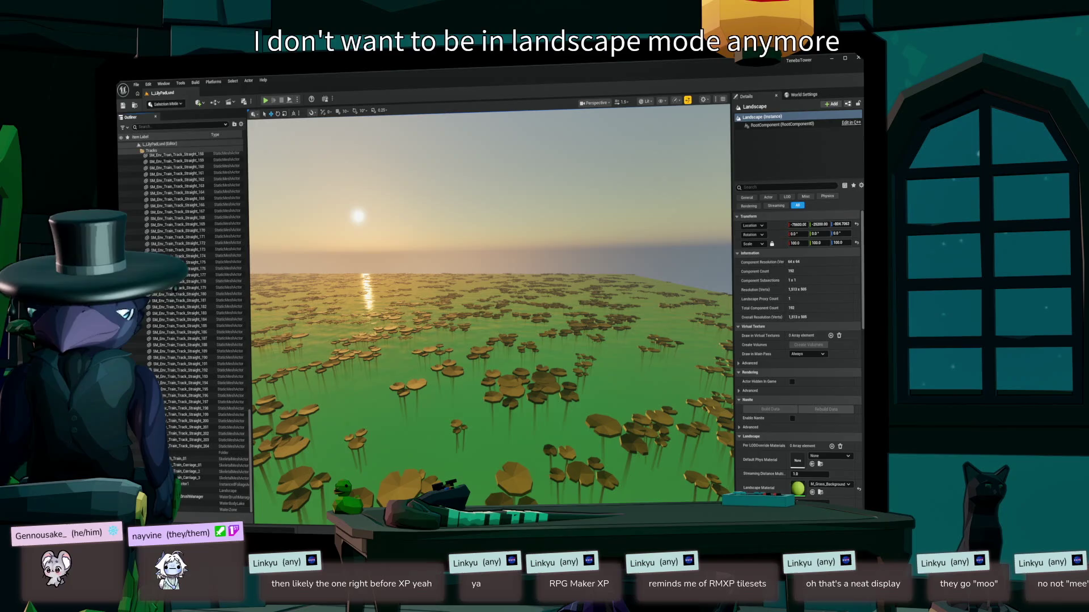
click(231, 504)
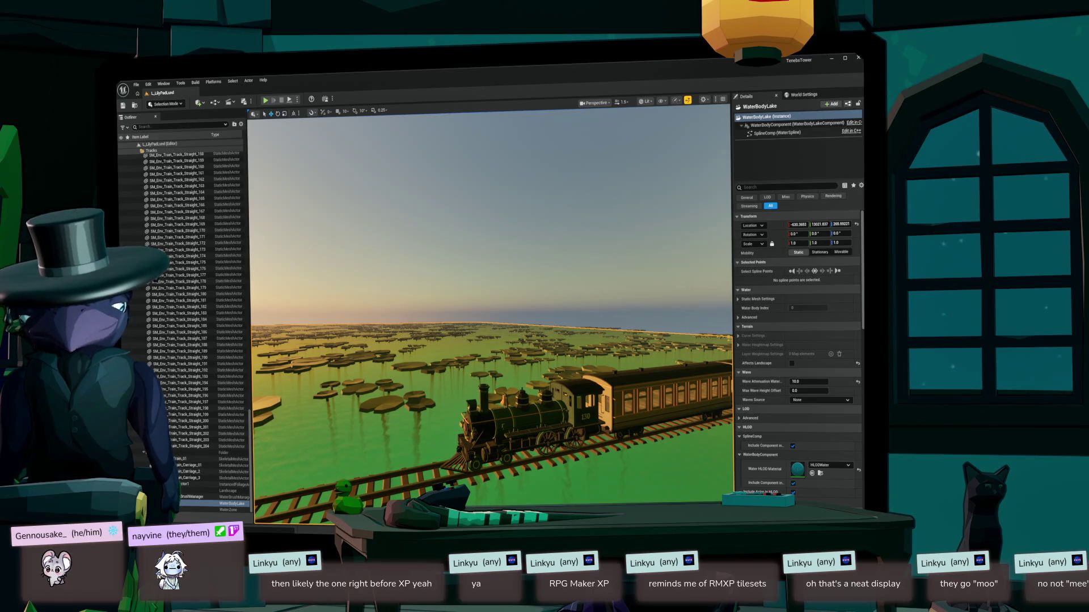
key(alt+Tab)
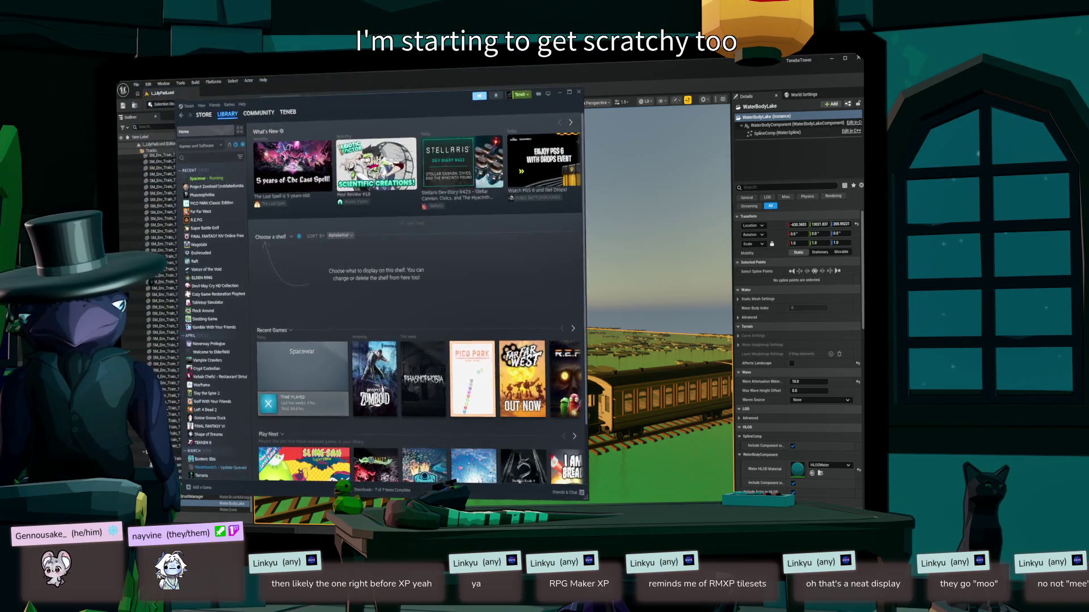
mouse_move(376, 168)
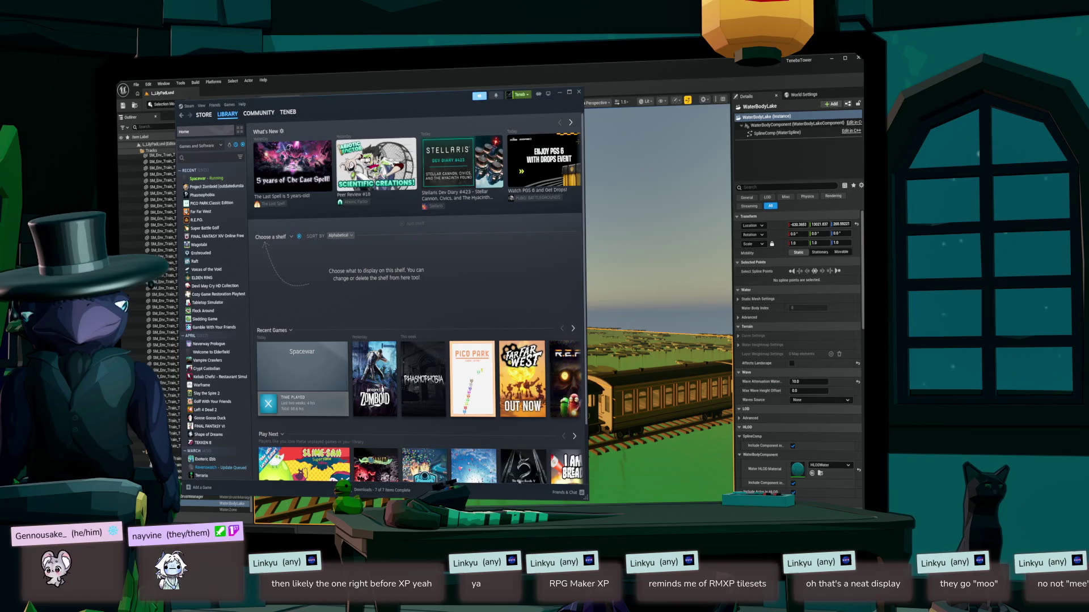
key(alt+Tab)
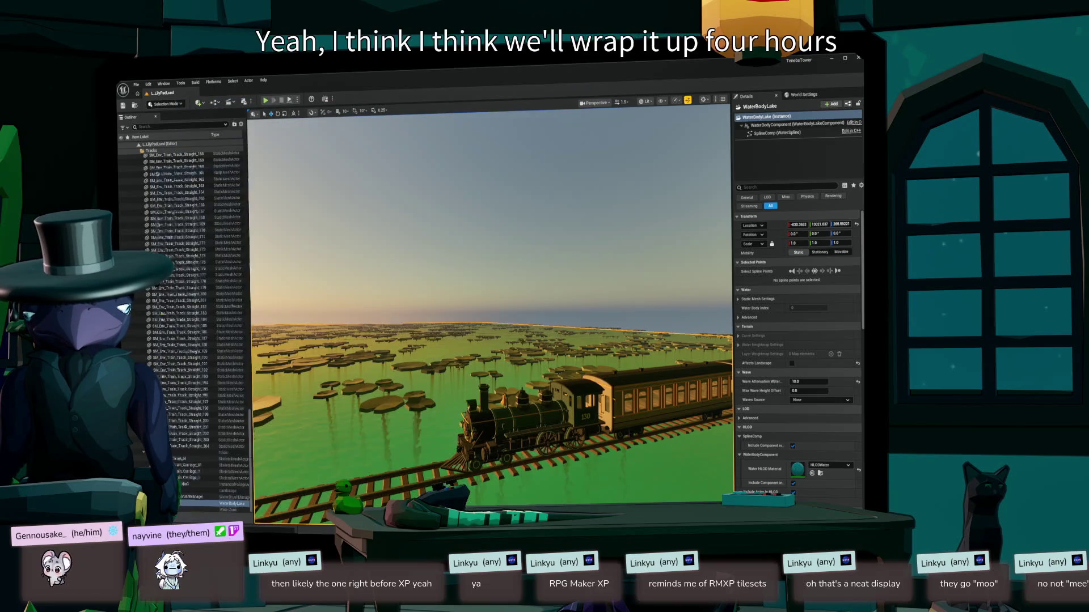